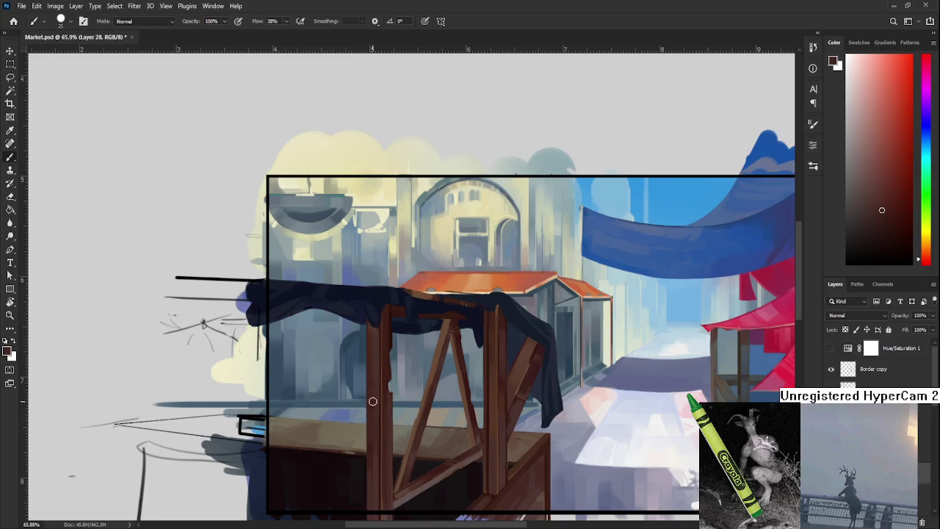
# Sample several browns from the left stall post, working up to its upper part, as the foreground colour
pyautogui.keyDown('alt'); pyautogui.click(373, 337); pyautogui.keyUp('alt')
pyautogui.keyDown('alt'); pyautogui.click(372, 388); pyautogui.keyUp('alt')
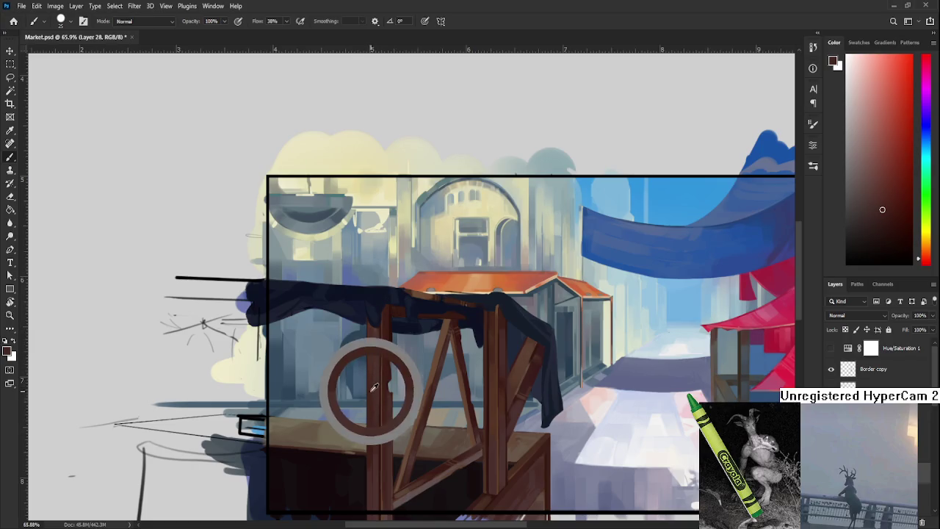
pyautogui.keyDown('alt'); pyautogui.click(371, 382); pyautogui.keyUp('alt')
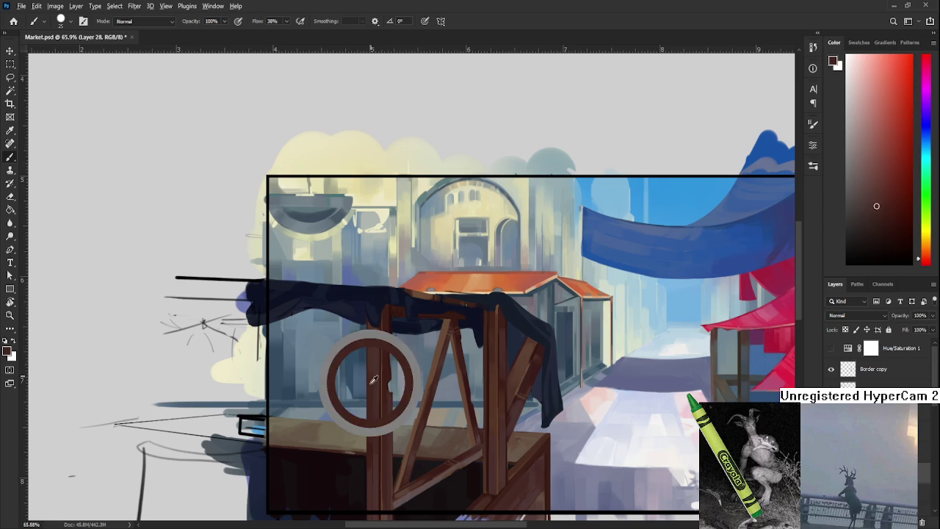
pyautogui.keyDown('alt'); pyautogui.click(371, 382); pyautogui.keyUp('alt')
pyautogui.keyDown('alt'); pyautogui.click(374, 381); pyautogui.keyUp('alt')
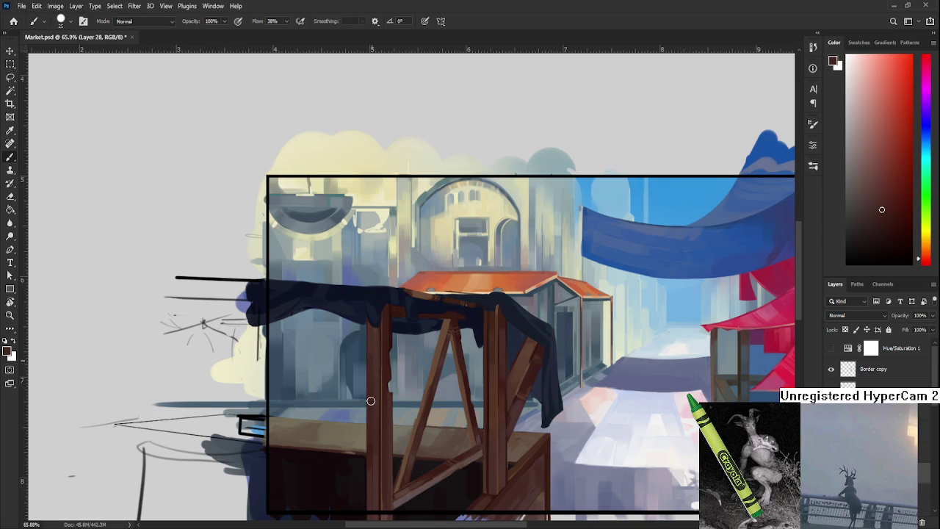
pyautogui.keyDown('alt'); pyautogui.click(373, 348); pyautogui.keyUp('alt')
pyautogui.moveTo(373, 348); pyautogui.dragTo(372, 360)
# Zoom to 190% on the stall and sample lighter, darker and orange red-browns from the crossbeam
pyautogui.scroll(-3, 372, 457)
pyautogui.scroll(-2, 378, 433)
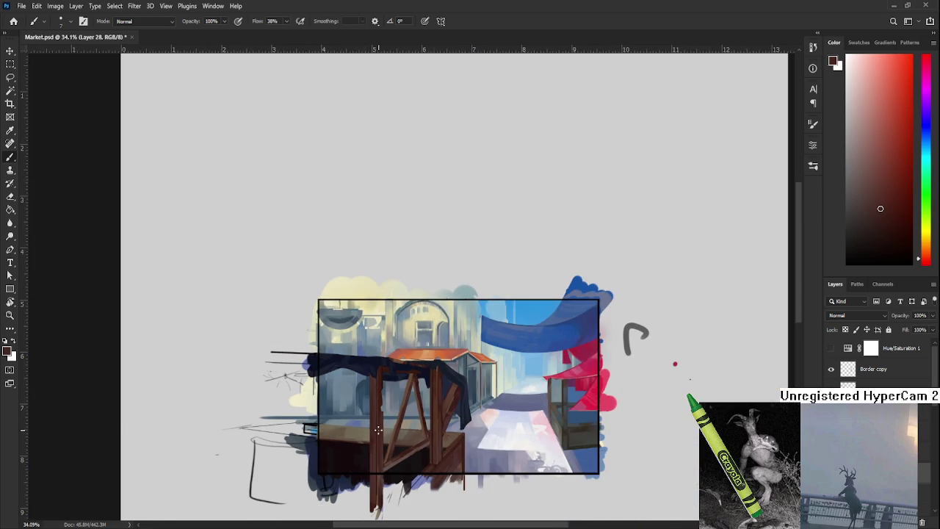
pyautogui.scroll(-1, 379, 431)
pyautogui.scroll(4, 379, 433)
pyautogui.scroll(1, 377, 445)
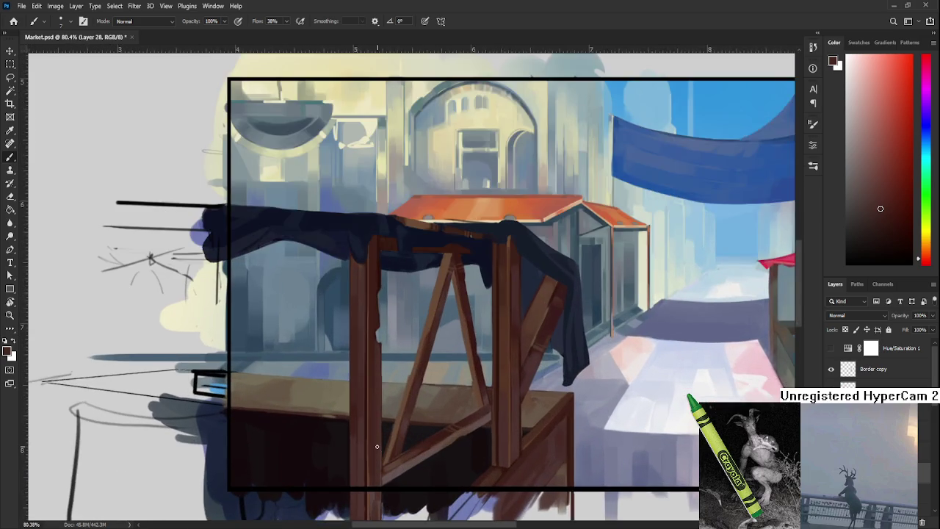
pyautogui.scroll(3, 378, 447)
pyautogui.scroll(1, 453, 473)
pyautogui.scroll(1, 440, 335)
pyautogui.scroll(1, 434, 352)
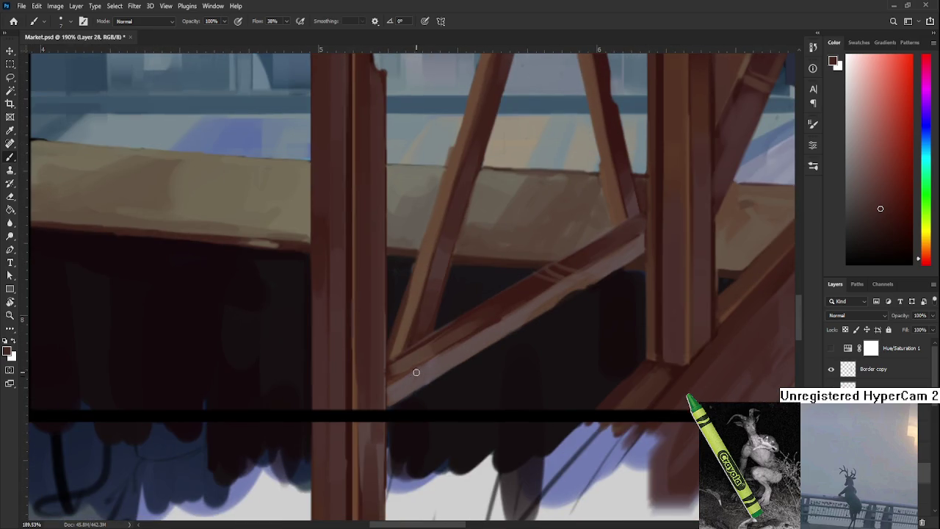
pyautogui.keyDown('alt'); pyautogui.click(423, 373); pyautogui.keyUp('alt')
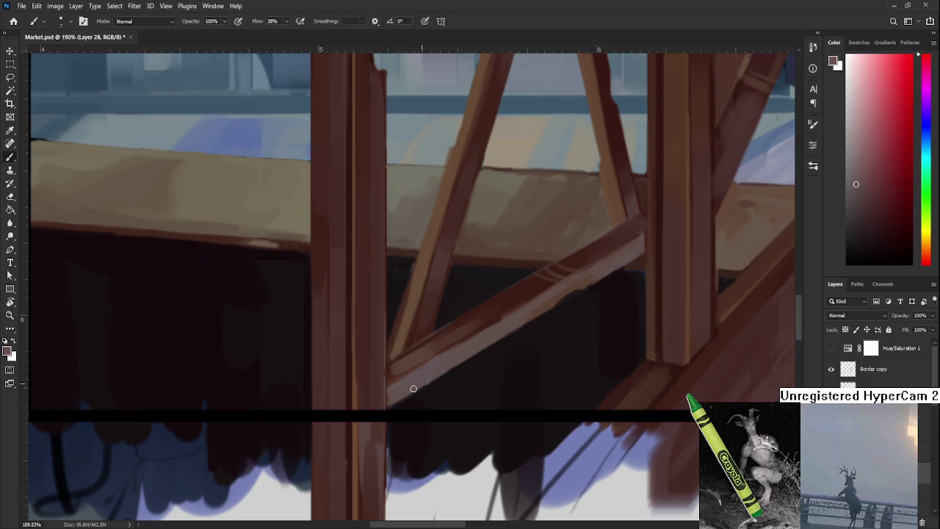
pyautogui.keyDown('alt'); pyautogui.click(390, 365); pyautogui.keyUp('alt')
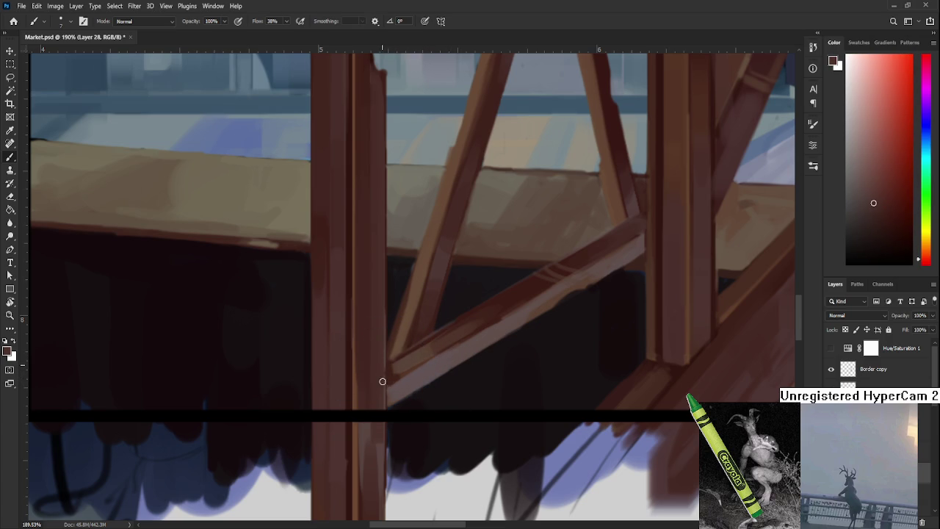
pyautogui.keyDown('alt'); pyautogui.click(394, 385); pyautogui.keyUp('alt')
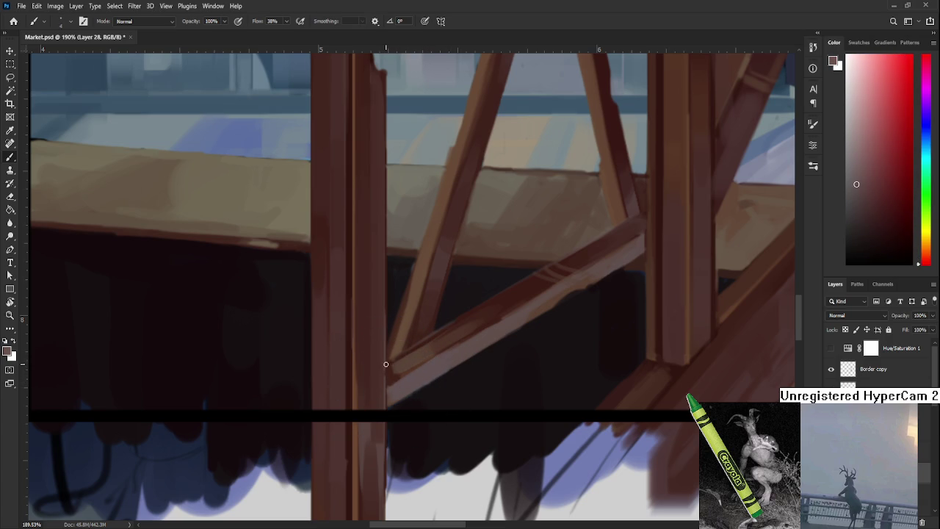
pyautogui.keyDown('alt'); pyautogui.click(403, 369); pyautogui.keyUp('alt')
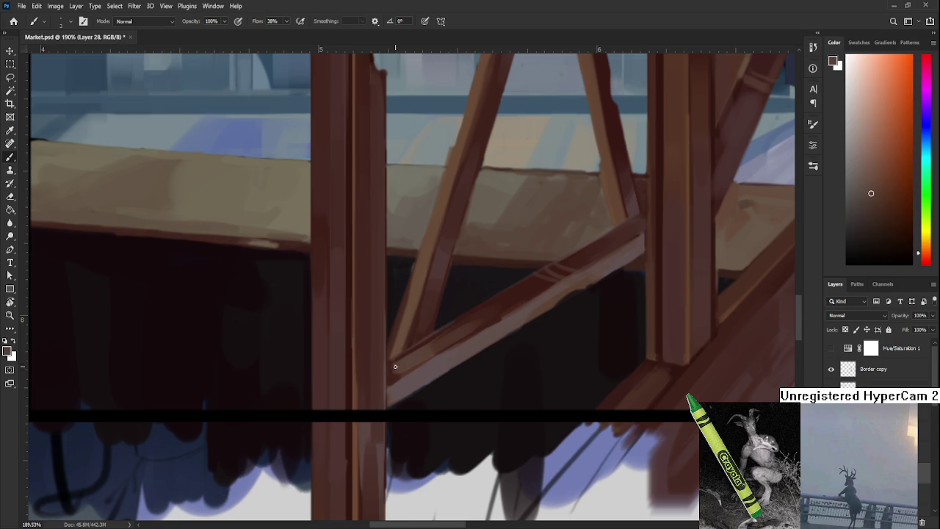
pyautogui.keyDown('alt'); pyautogui.click(394, 371); pyautogui.keyUp('alt')
# Pick a light highlight colour and brush a light stroke along the diagonal beam's lower edge
pyautogui.keyDown('alt'); pyautogui.click(403, 372); pyautogui.keyUp('alt')
pyautogui.keyDown('alt'); pyautogui.click(413, 363); pyautogui.keyUp('alt')
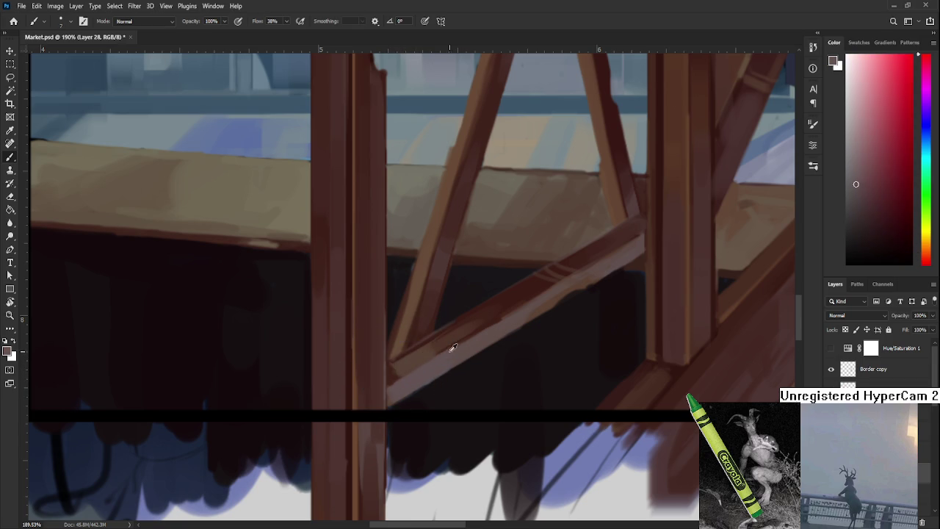
pyautogui.keyDown('alt'); pyautogui.click(469, 335); pyautogui.keyUp('alt')
pyautogui.keyDown('alt'); pyautogui.click(440, 369); pyautogui.keyUp('alt')
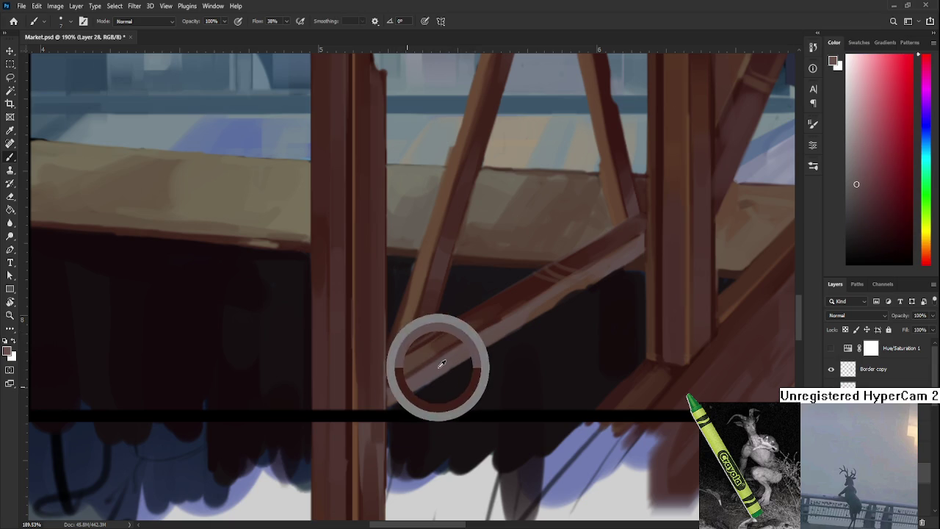
pyautogui.moveTo(443, 363); pyautogui.dragTo(391, 390)
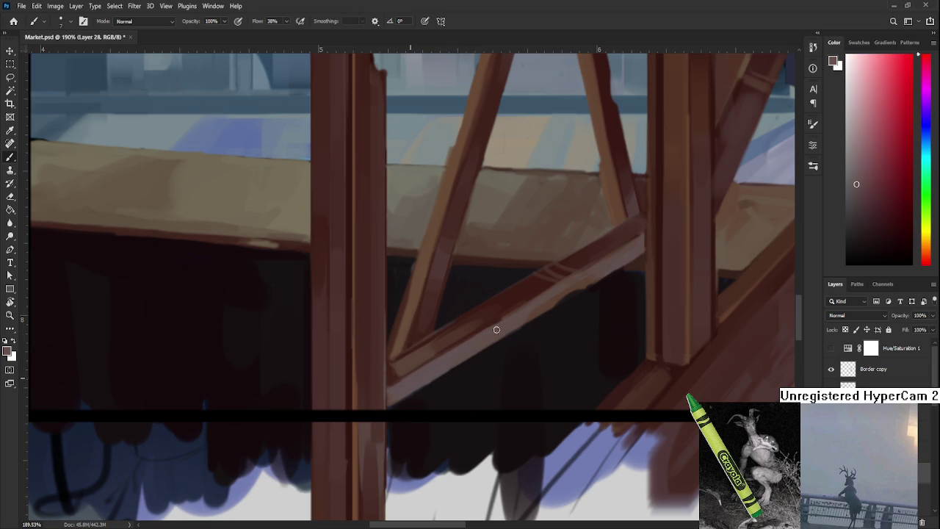
# Bring the hanging cloth and right post into view and resample the beam colour
pyautogui.moveTo(531, 300); pyautogui.dragTo(421, 358)
pyautogui.keyDown('alt'); pyautogui.click(432, 359); pyautogui.keyUp('alt')
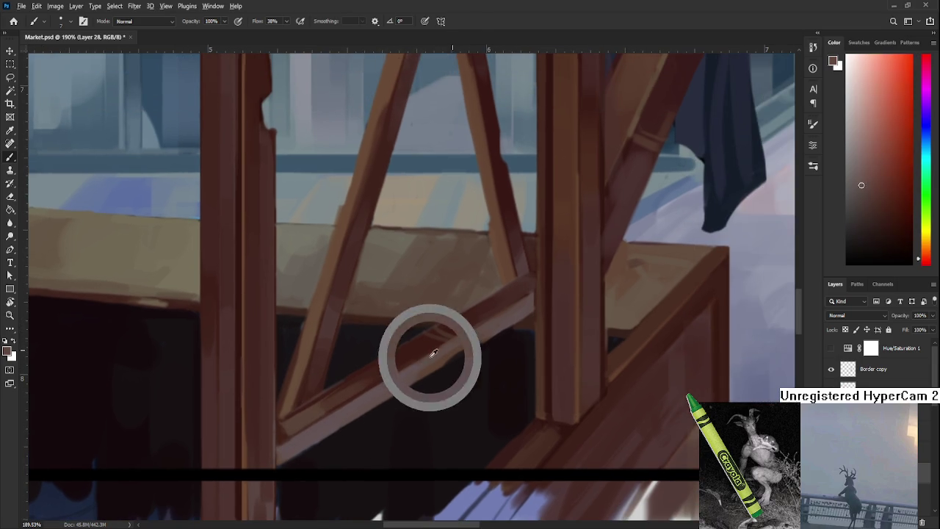
pyautogui.keyDown('alt'); pyautogui.click(435, 354); pyautogui.keyUp('alt')
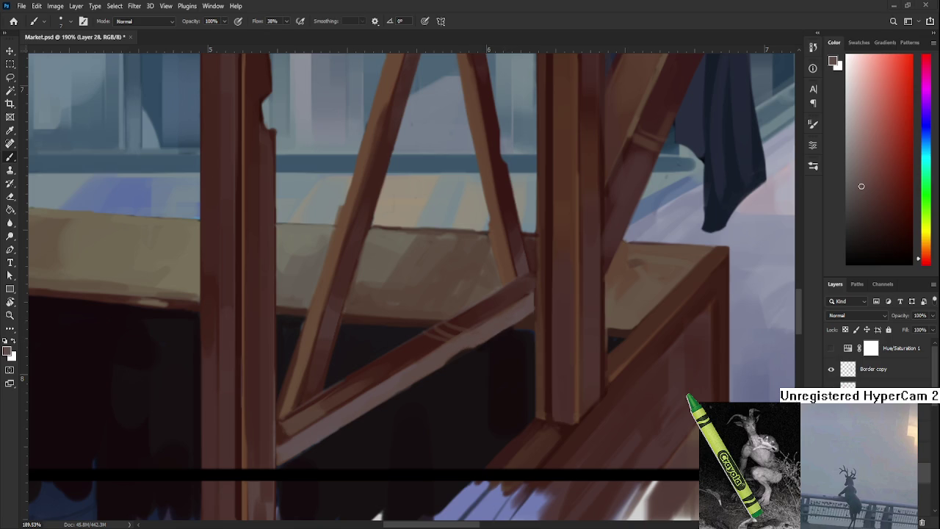
pyautogui.scroll(-5, 400, 304)
# Sample dark and lighter reddish browns from the upper part of the diagonal crossbeam
pyautogui.scroll(3, 476, 338)
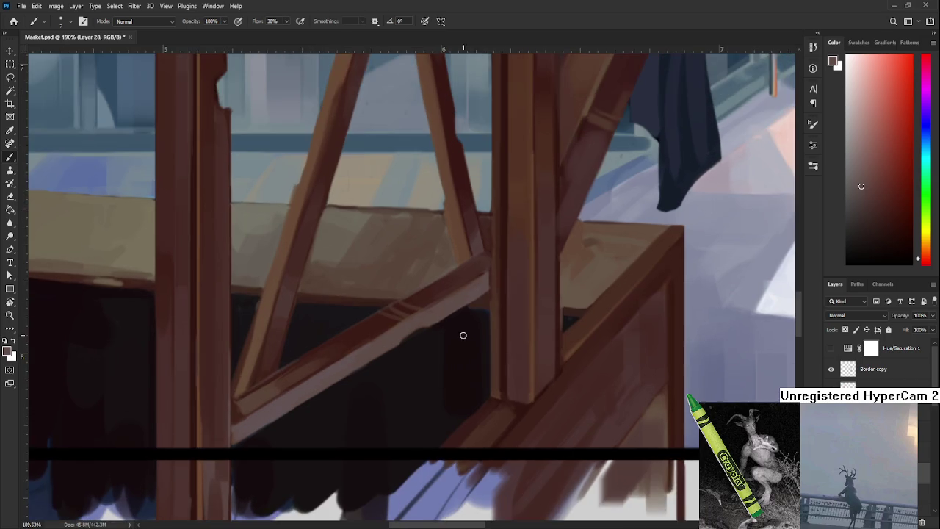
pyautogui.scroll(2, 463, 335)
pyautogui.scroll(-1, 460, 337)
pyautogui.hscroll(-2, 437, 342)
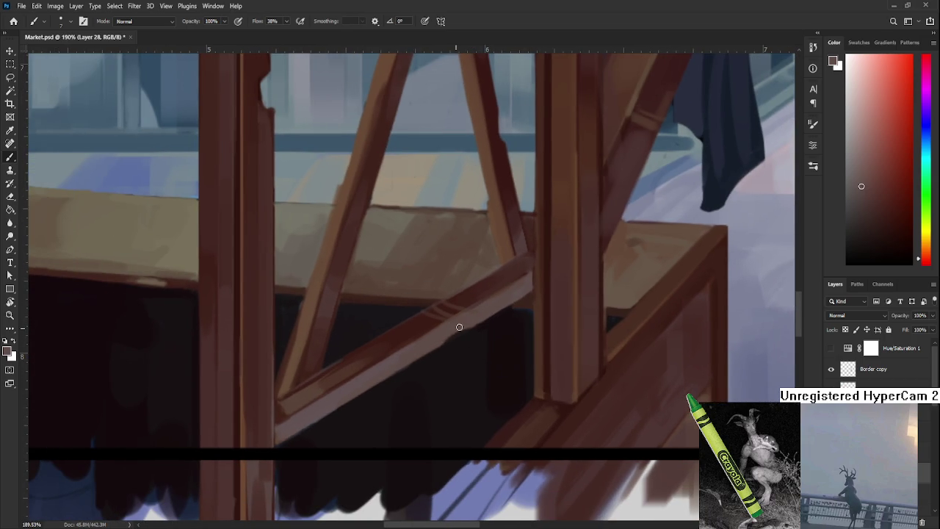
pyautogui.keyDown('alt'); pyautogui.click(455, 334); pyautogui.keyUp('alt')
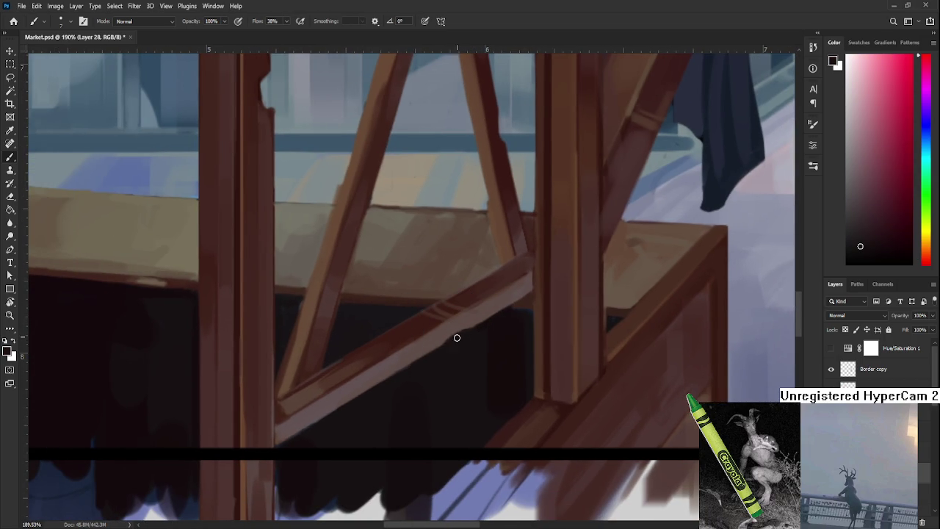
pyautogui.keyDown('alt'); pyautogui.click(465, 319); pyautogui.keyUp('alt')
pyautogui.keyDown('alt'); pyautogui.click(479, 328); pyautogui.keyUp('alt')
pyautogui.keyDown('alt'); pyautogui.click(470, 316); pyautogui.keyUp('alt')
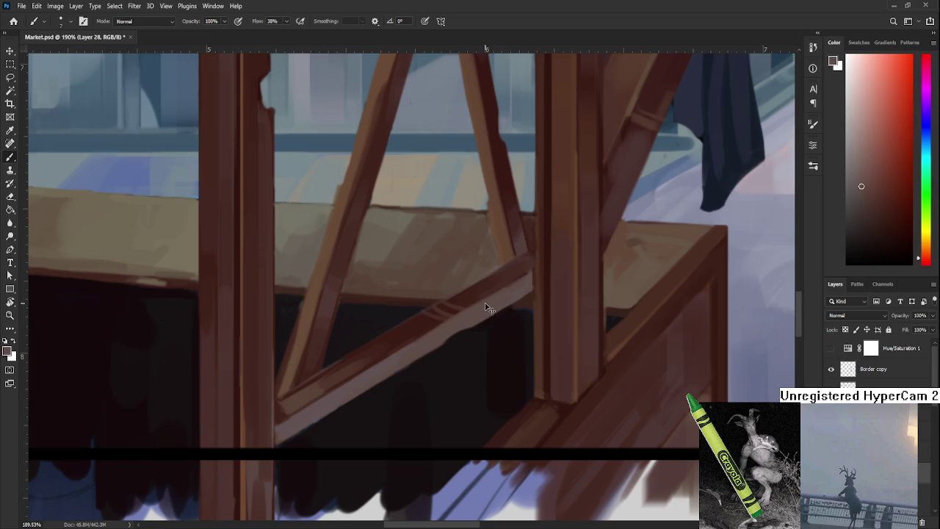
pyautogui.keyDown('alt'); pyautogui.click(467, 300); pyautogui.keyUp('alt')
pyautogui.keyDown('alt'); pyautogui.click(472, 312); pyautogui.keyUp('alt')
pyautogui.keyDown('alt'); pyautogui.click(480, 302); pyautogui.keyUp('alt')
# Pick darker reds for shading and a lighter reddish brown for highlights along the beam
pyautogui.hscroll(-2, 471, 302)
pyautogui.keyDown('alt'); pyautogui.click(478, 300); pyautogui.keyUp('alt')
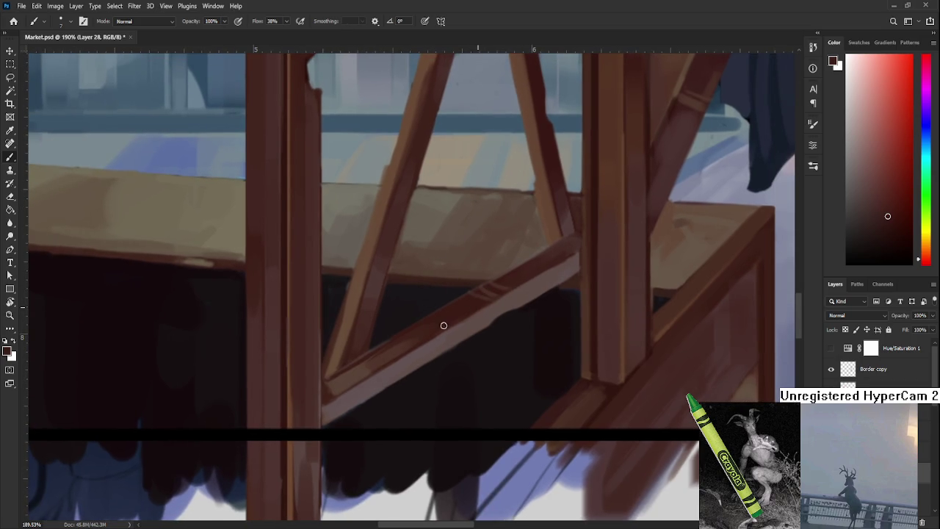
pyautogui.keyDown('alt'); pyautogui.click(487, 305); pyautogui.keyUp('alt')
pyautogui.keyDown('alt'); pyautogui.click(532, 288); pyautogui.keyUp('alt')
pyautogui.keyDown('alt'); pyautogui.click(453, 327); pyautogui.keyUp('alt')
pyautogui.keyDown('alt'); pyautogui.click(443, 327); pyautogui.keyUp('alt')
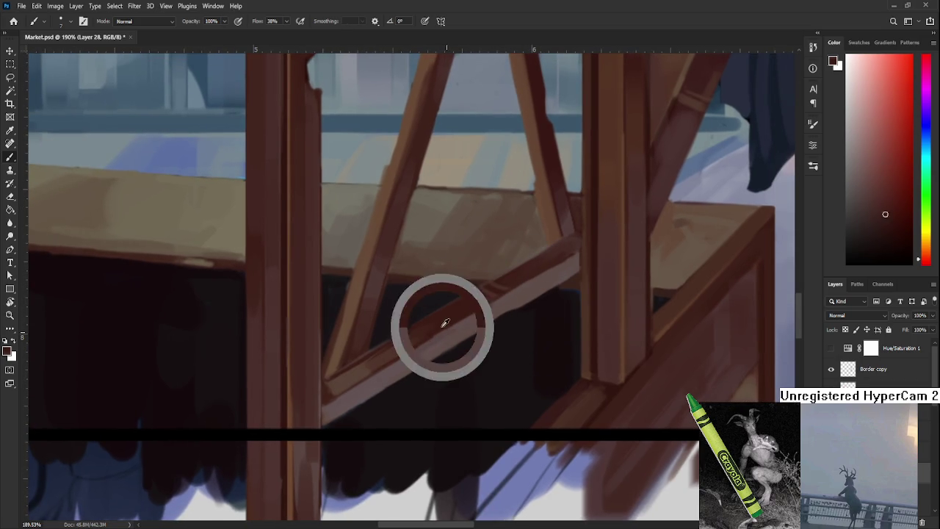
pyautogui.keyDown('alt'); pyautogui.click(431, 330); pyautogui.keyUp('alt')
pyautogui.keyDown('alt'); pyautogui.click(443, 326); pyautogui.keyUp('alt')
# Sample lighter and darker greyish reds from the middle of the crossbeam for worn-wood nicks
pyautogui.keyDown('alt'); pyautogui.click(439, 337); pyautogui.keyUp('alt')
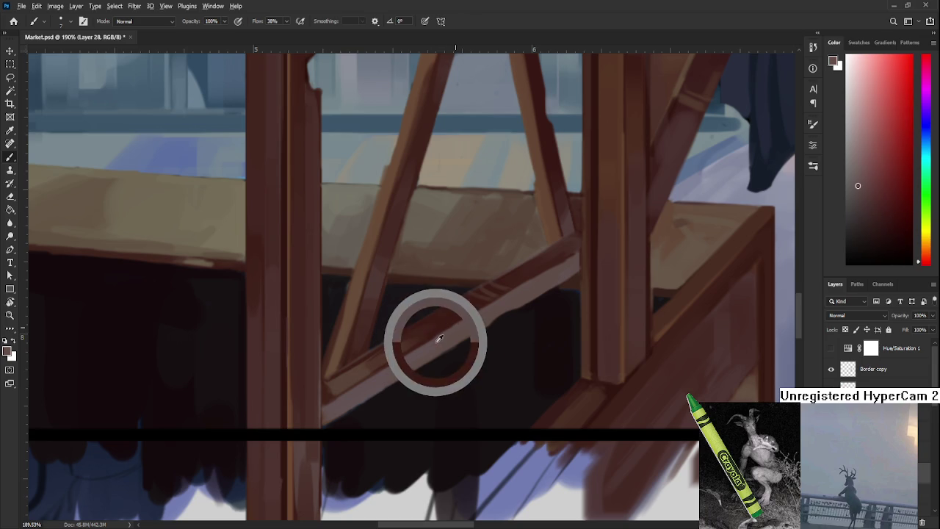
pyautogui.keyDown('alt'); pyautogui.click(431, 346); pyautogui.keyUp('alt')
pyautogui.keyDown('alt'); pyautogui.click(434, 340); pyautogui.keyUp('alt')
pyautogui.keyDown('alt'); pyautogui.click(431, 332); pyautogui.keyUp('alt')
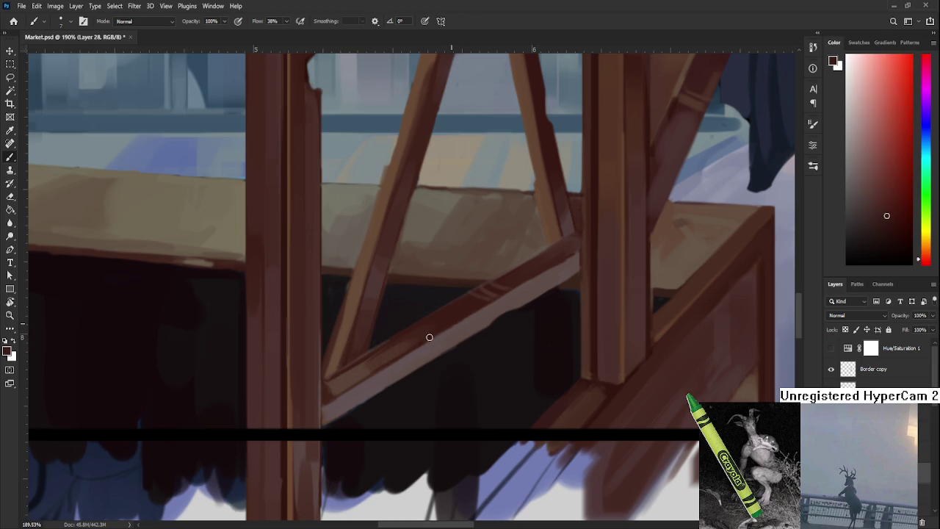
pyautogui.keyDown('alt'); pyautogui.click(450, 331); pyautogui.keyUp('alt')
pyautogui.keyDown('alt'); pyautogui.click(446, 336); pyautogui.keyUp('alt')
# Shift the view to other parts of the stall and sample the crossbeam colour there
pyautogui.moveTo(508, 293); pyautogui.dragTo(463, 330)
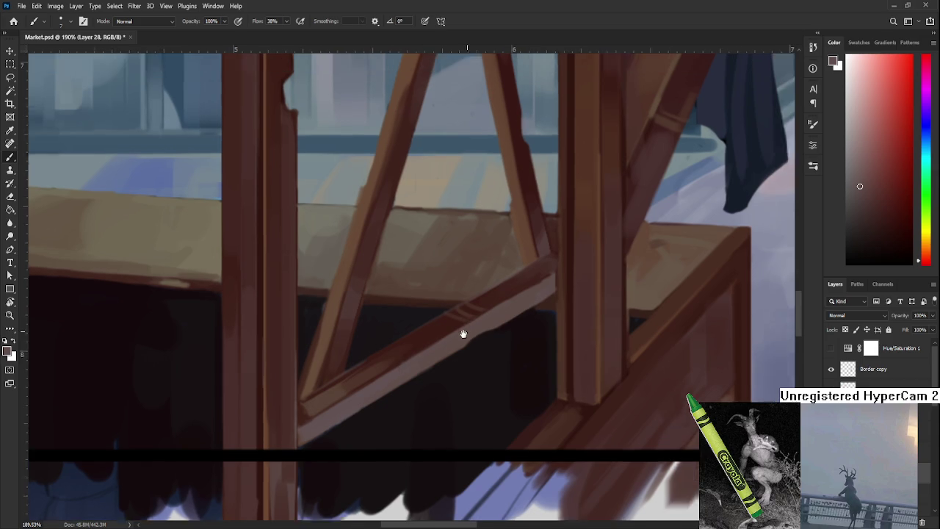
pyautogui.keyDown('alt'); pyautogui.click(441, 346); pyautogui.keyUp('alt')
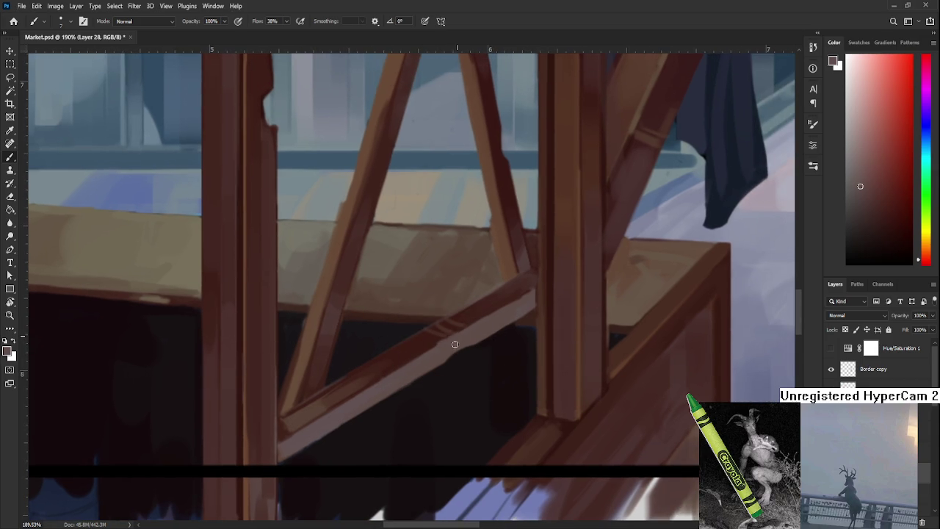
pyautogui.moveTo(463, 345); pyautogui.dragTo(479, 331)
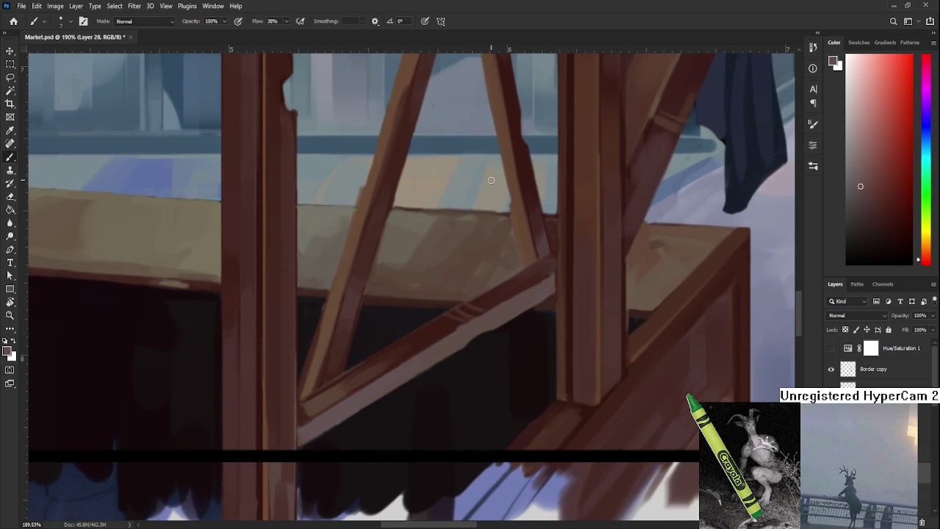
pyautogui.moveTo(491, 180); pyautogui.dragTo(449, 260)
pyautogui.keyDown('alt'); pyautogui.click(397, 327); pyautogui.keyUp('alt')
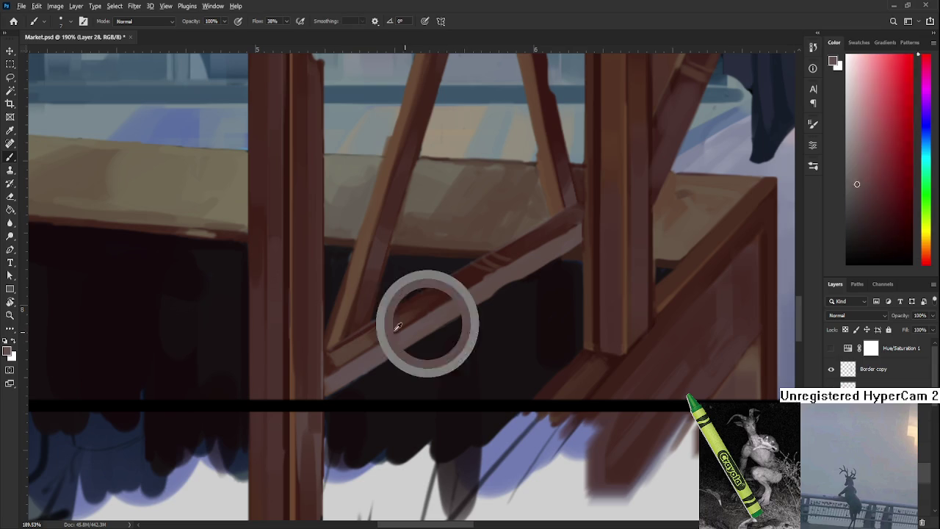
# Sample several tones from the crossbeam and brace, bringing its lower part into view
pyautogui.moveTo(397, 327); pyautogui.dragTo(389, 326)
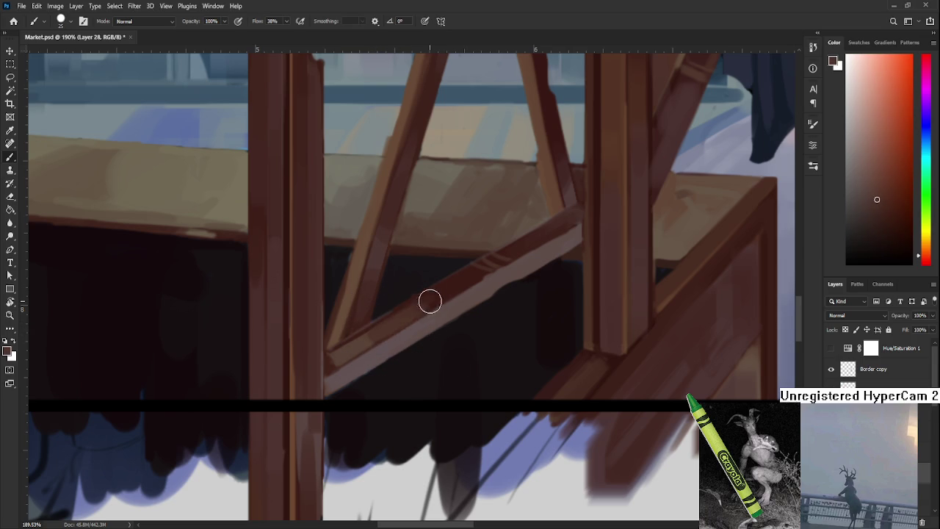
pyautogui.keyDown('alt'); pyautogui.click(458, 285); pyautogui.keyUp('alt')
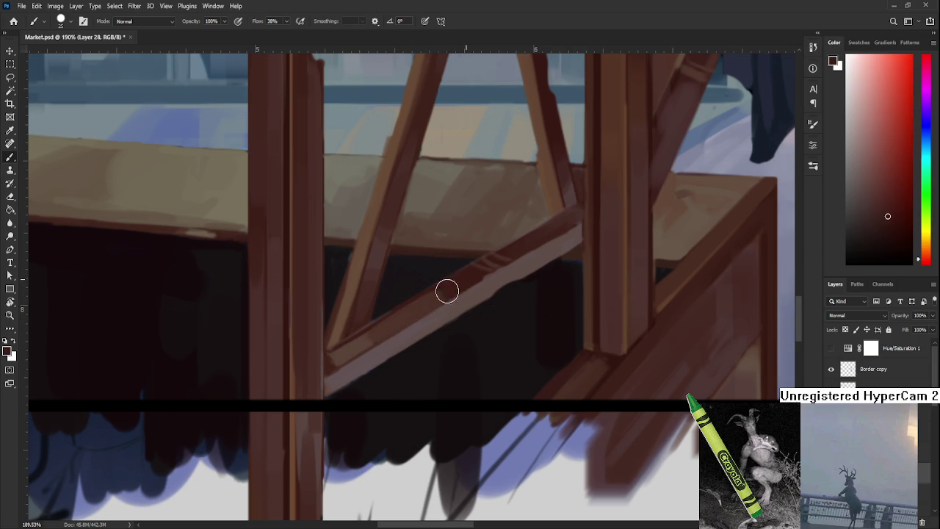
pyautogui.keyDown('alt'); pyautogui.click(388, 318); pyautogui.keyUp('alt')
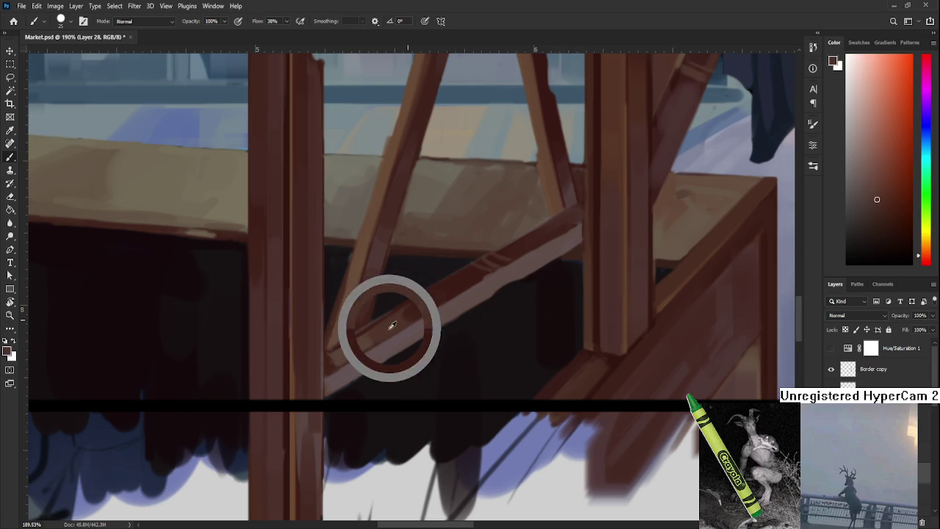
pyautogui.keyDown('alt'); pyautogui.click(441, 293); pyautogui.keyUp('alt')
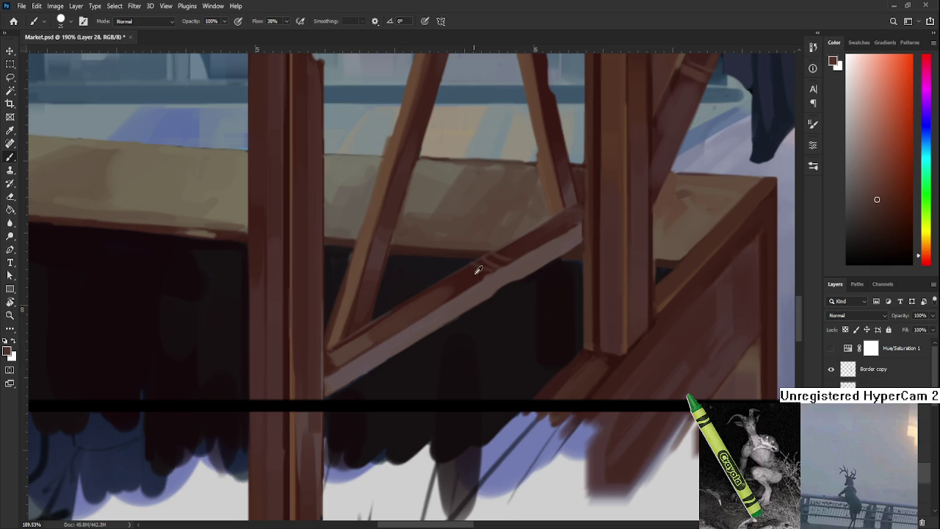
pyautogui.keyDown('alt'); pyautogui.click(458, 280); pyautogui.keyUp('alt')
pyautogui.moveTo(433, 309); pyautogui.dragTo(455, 353)
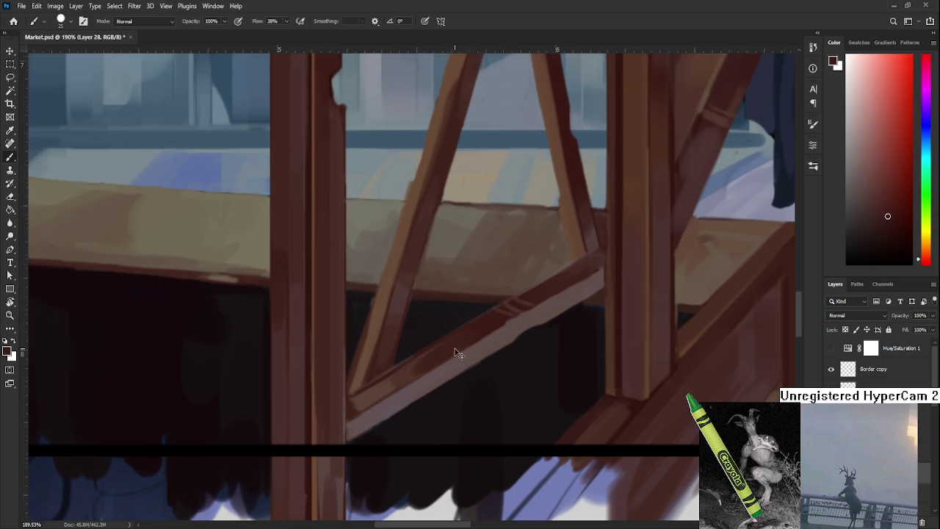
pyautogui.keyDown('alt'); pyautogui.click(479, 327); pyautogui.keyUp('alt')
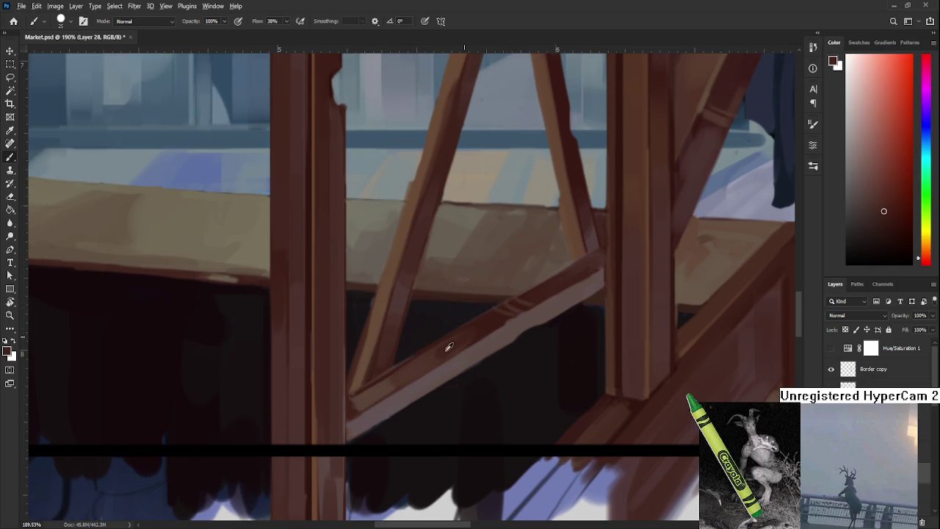
# Work light strokes down the brace to the left post, using dark orange-brown and pinkish grey
pyautogui.moveTo(493, 314); pyautogui.dragTo(437, 354)
pyautogui.keyDown('alt'); pyautogui.click(426, 367); pyautogui.keyUp('alt')
pyautogui.moveTo(392, 388); pyautogui.dragTo(449, 352)
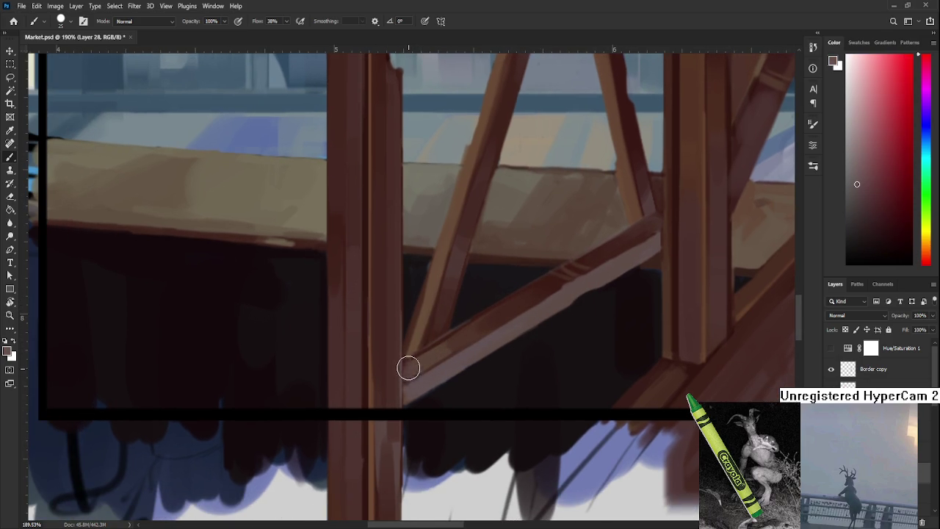
pyautogui.keyDown('alt'); pyautogui.click(436, 354); pyautogui.keyUp('alt')
pyautogui.moveTo(459, 344); pyautogui.dragTo(430, 341)
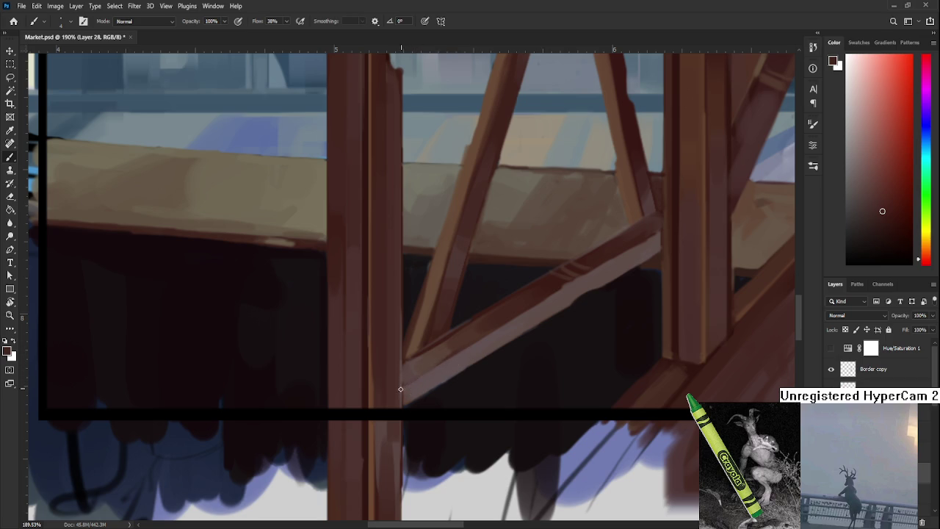
pyautogui.keyDown('alt'); pyautogui.click(434, 372); pyautogui.keyUp('alt')
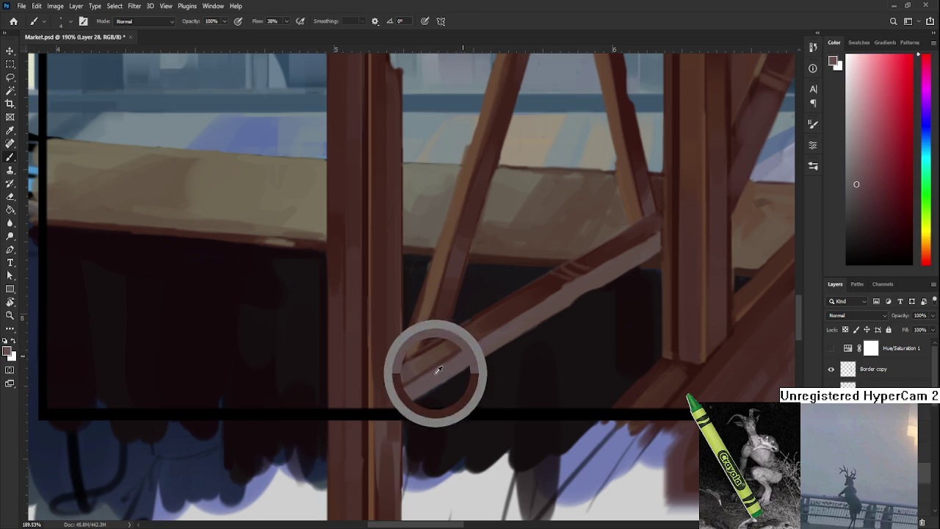
pyautogui.keyDown('alt'); pyautogui.click(474, 340); pyautogui.keyUp('alt')
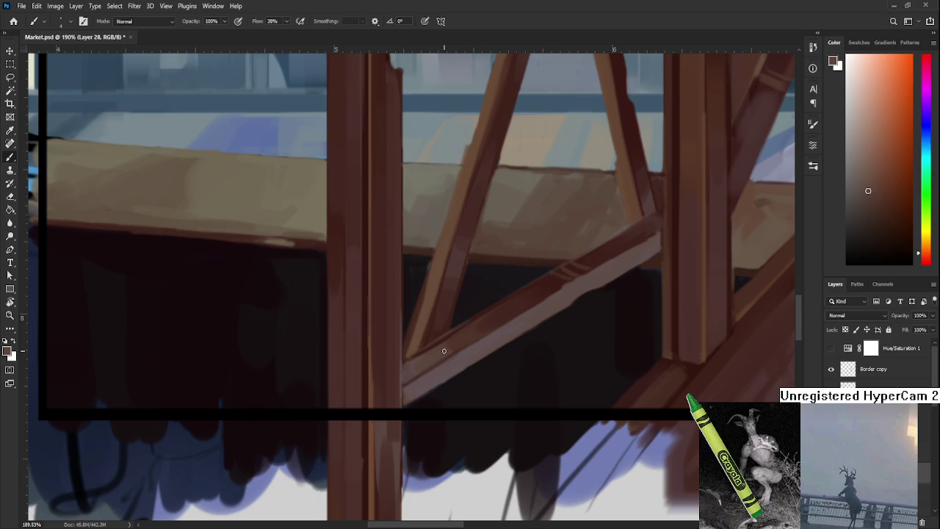
pyautogui.scroll(-2, 514, 294)
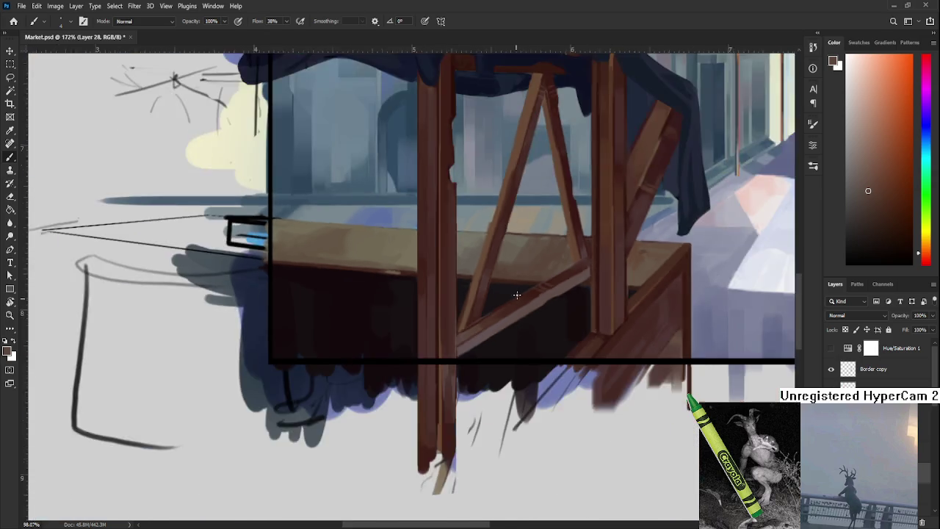
pyautogui.scroll(-2, 514, 293)
pyautogui.scroll(-1, 536, 291)
pyautogui.scroll(2, 549, 271)
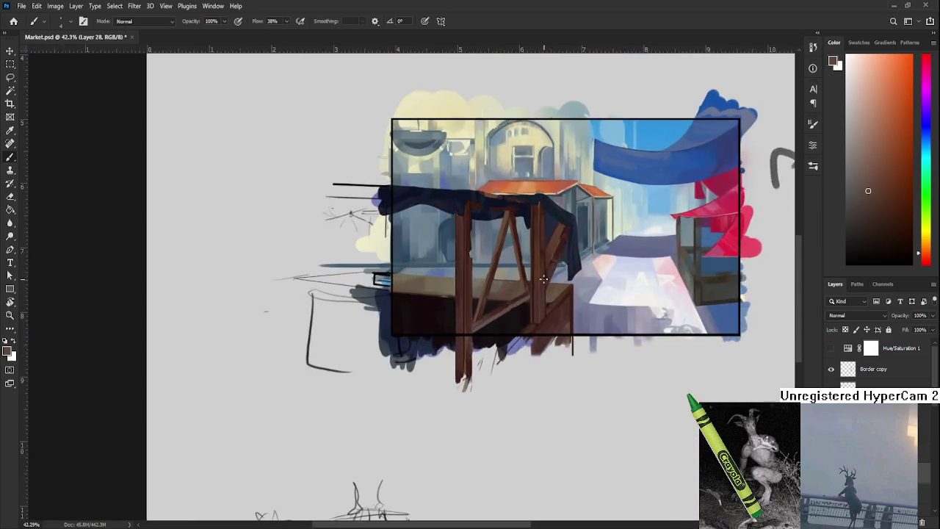
pyautogui.scroll(3, 478, 308)
pyautogui.scroll(2, 430, 346)
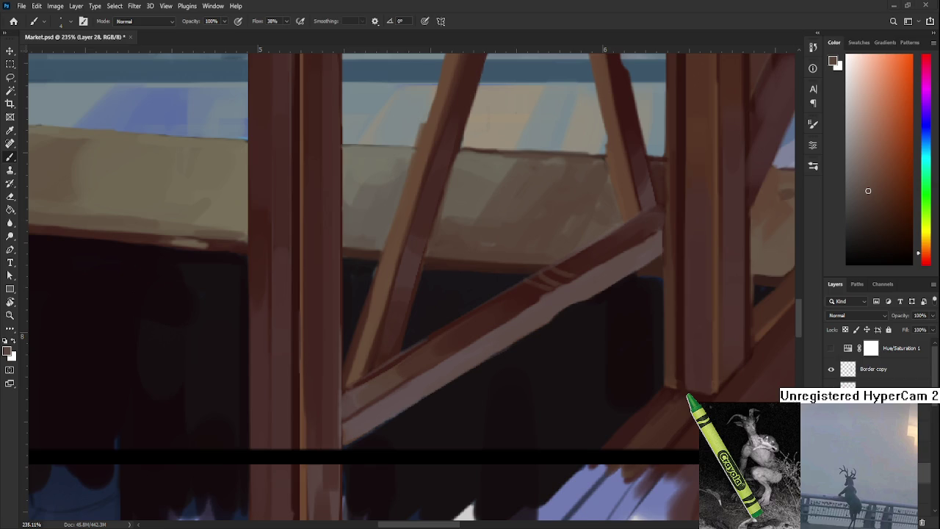
pyautogui.scroll(2, 397, 368)
pyautogui.scroll(-3, 416, 367)
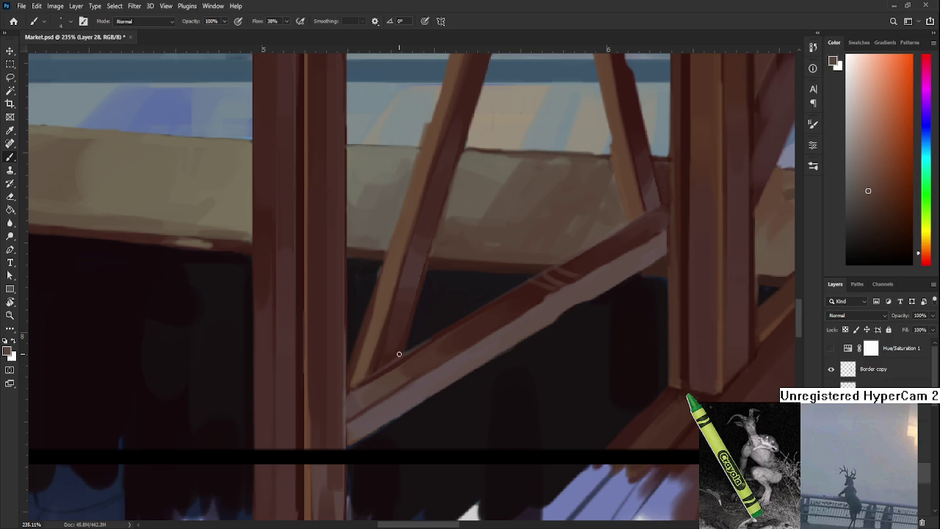
pyautogui.scroll(1, 398, 373)
pyautogui.keyDown('alt'); pyautogui.click(398, 376); pyautogui.keyUp('alt')
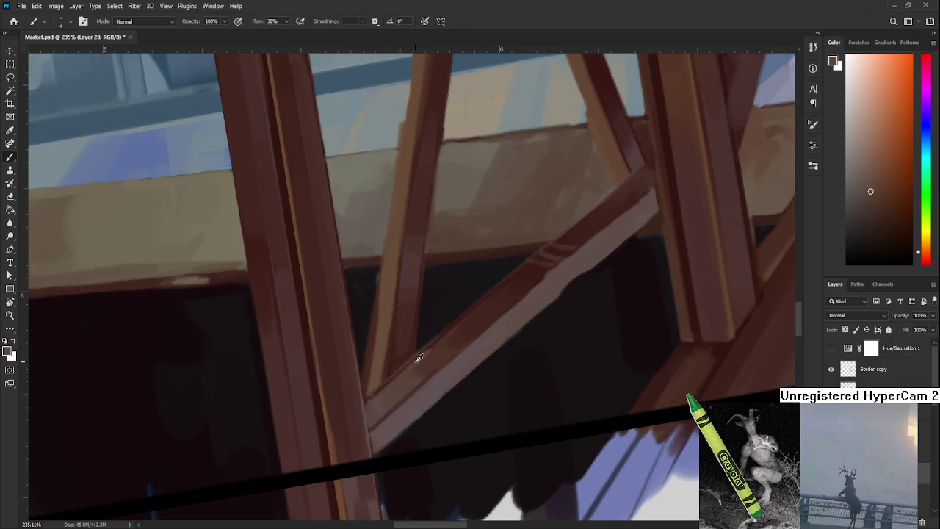
pyautogui.keyDown('alt'); pyautogui.click(375, 386); pyautogui.keyUp('alt')
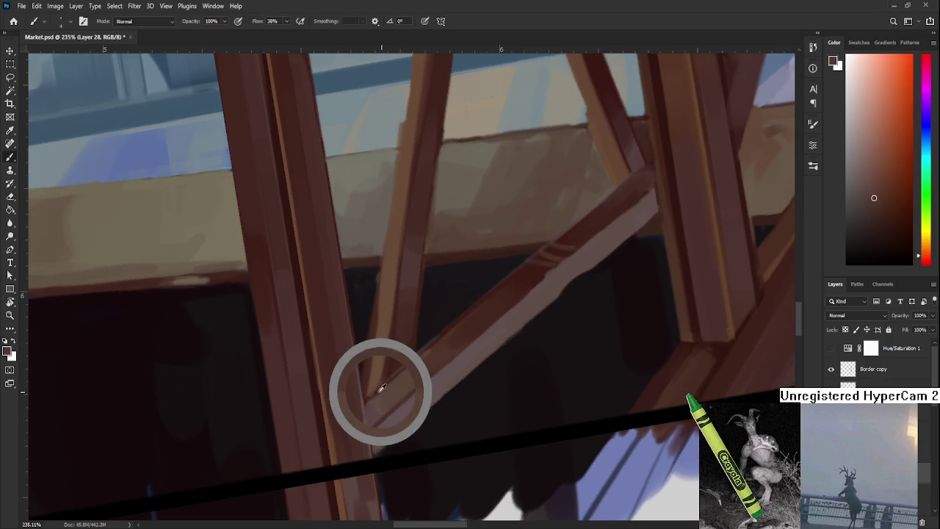
# Centre the brace and sample a warmer orange followed by progressively lighter brace tones
pyautogui.keyDown('alt'); pyautogui.click(424, 353); pyautogui.keyUp('alt')
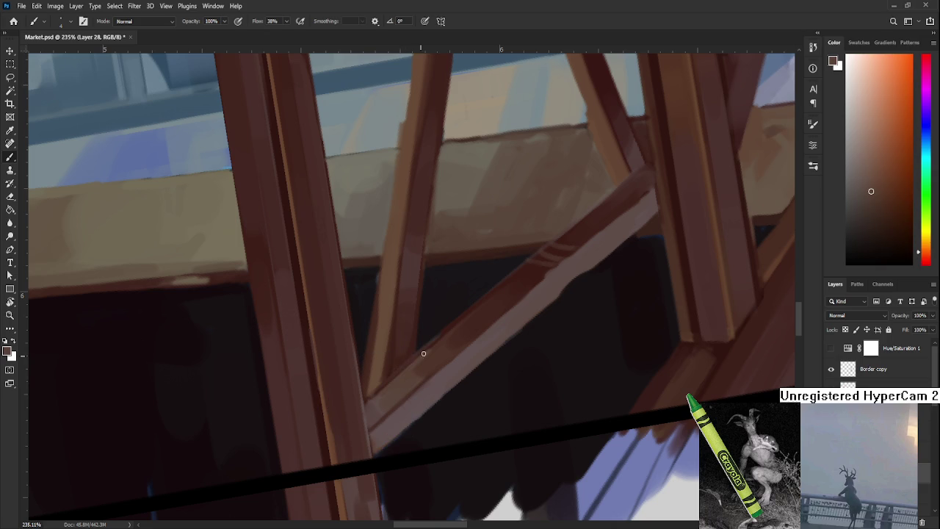
pyautogui.keyDown('alt'); pyautogui.click(412, 361); pyautogui.keyUp('alt')
pyautogui.moveTo(442, 337); pyautogui.dragTo(411, 366)
pyautogui.keyDown('alt'); pyautogui.click(407, 367); pyautogui.keyUp('alt')
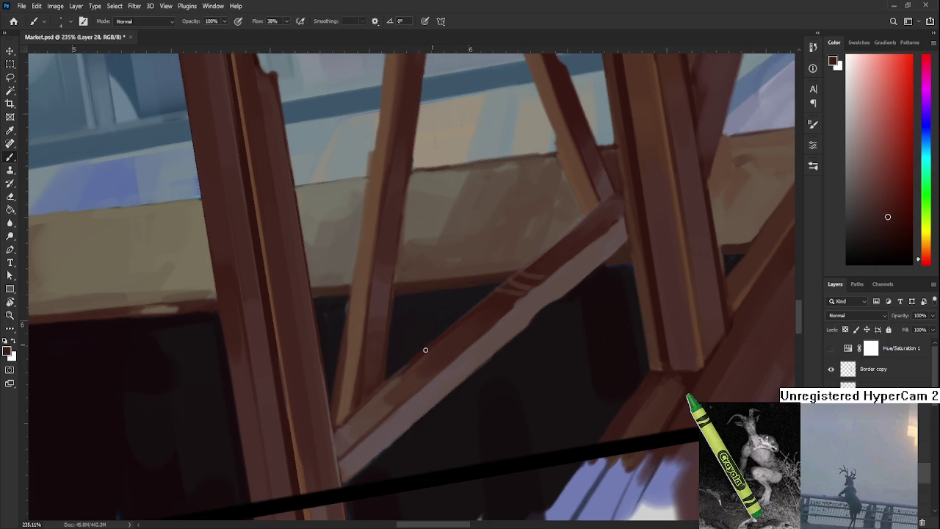
pyautogui.keyDown('alt'); pyautogui.click(388, 378); pyautogui.keyUp('alt')
pyautogui.keyDown('alt'); pyautogui.click(403, 363); pyautogui.keyUp('alt')
pyautogui.keyDown('alt'); pyautogui.click(402, 373); pyautogui.keyUp('alt')
pyautogui.keyDown('alt'); pyautogui.click(407, 369); pyautogui.keyUp('alt')
pyautogui.keyDown('alt'); pyautogui.click(408, 373); pyautogui.keyUp('alt')
pyautogui.keyDown('alt'); pyautogui.click(398, 363); pyautogui.keyUp('alt')
pyautogui.keyDown('alt'); pyautogui.click(389, 384); pyautogui.keyUp('alt')
# Fine-tune the brace colour, alternating darker shadow tones and lighter tones
pyautogui.keyDown('alt'); pyautogui.click(407, 372); pyautogui.keyUp('alt')
pyautogui.keyDown('alt'); pyautogui.click(388, 385); pyautogui.keyUp('alt')
pyautogui.keyDown('alt'); pyautogui.click(392, 383); pyautogui.keyUp('alt')
pyautogui.keyDown('alt'); pyautogui.click(389, 384); pyautogui.keyUp('alt')
pyautogui.keyDown('alt'); pyautogui.click(389, 385); pyautogui.keyUp('alt')
pyautogui.keyDown('alt'); pyautogui.click(389, 385); pyautogui.keyUp('alt')
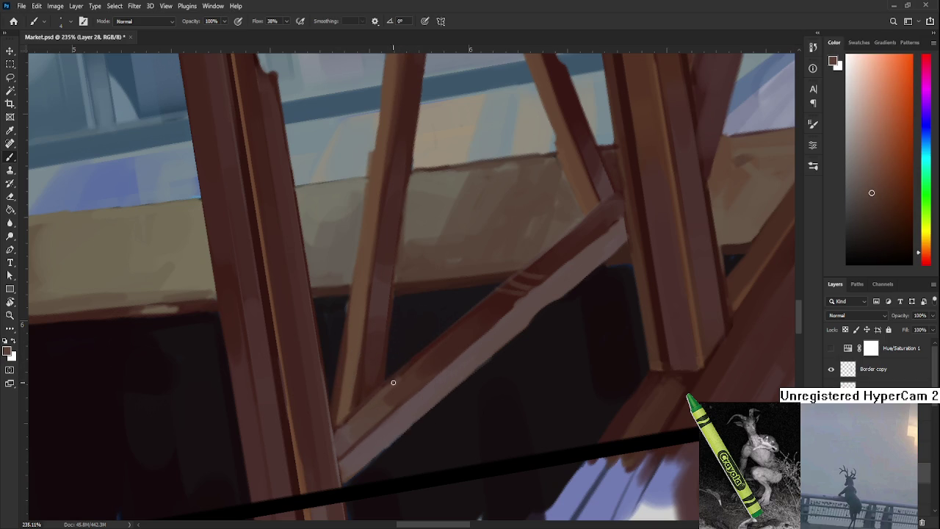
pyautogui.keyDown('alt'); pyautogui.click(401, 375); pyautogui.keyUp('alt')
pyautogui.keyDown('alt'); pyautogui.click(403, 371); pyautogui.keyUp('alt')
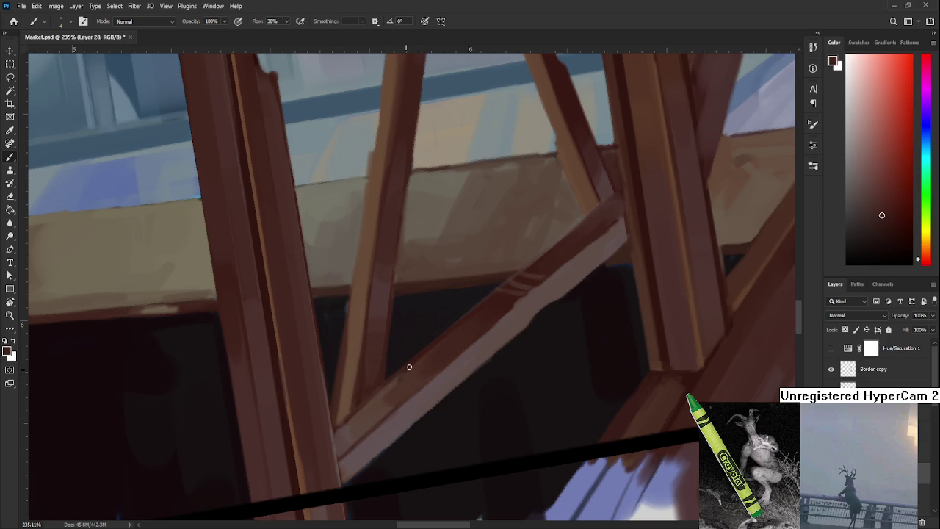
pyautogui.keyDown('alt'); pyautogui.click(387, 384); pyautogui.keyUp('alt')
pyautogui.keyDown('alt'); pyautogui.click(400, 373); pyautogui.keyUp('alt')
# Pick brighter highlight tones, then darker and lighter tones, to refine the beam's light and shadow
pyautogui.keyDown('alt'); pyautogui.click(384, 378); pyautogui.keyUp('alt')
pyautogui.keyDown('alt'); pyautogui.click(384, 389); pyautogui.keyUp('alt')
pyautogui.keyDown('alt'); pyautogui.click(381, 393); pyautogui.keyUp('alt')
pyautogui.keyDown('alt'); pyautogui.click(411, 374); pyautogui.keyUp('alt')
pyautogui.keyDown('alt'); pyautogui.click(387, 389); pyautogui.keyUp('alt')
pyautogui.keyDown('alt'); pyautogui.click(395, 382); pyautogui.keyUp('alt')
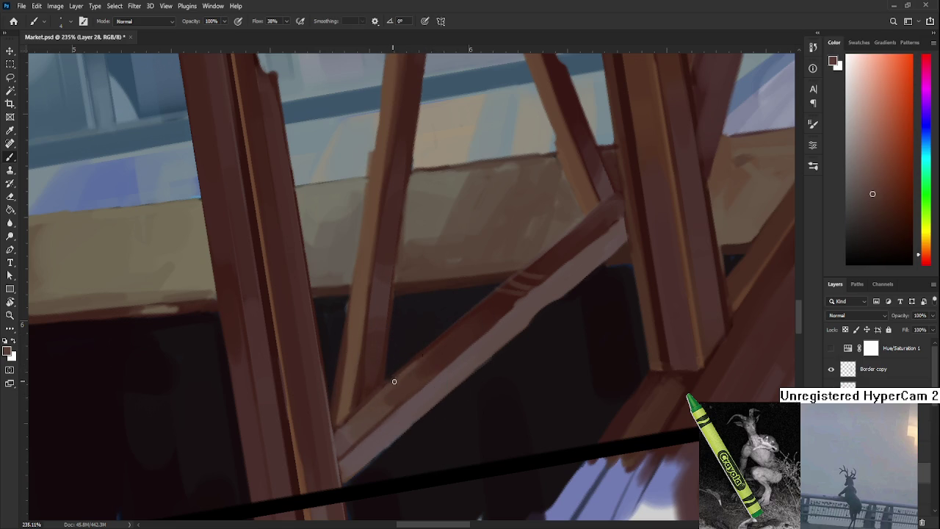
pyautogui.keyDown('alt'); pyautogui.click(432, 360); pyautogui.keyUp('alt')
pyautogui.keyDown('alt'); pyautogui.click(395, 374); pyautogui.keyUp('alt')
pyautogui.keyDown('alt'); pyautogui.click(408, 369); pyautogui.keyUp('alt')
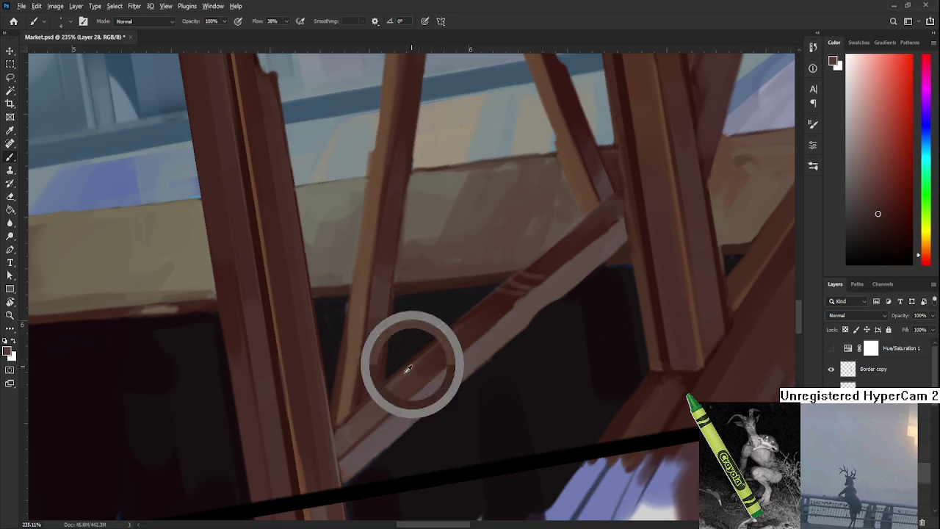
pyautogui.keyDown('alt'); pyautogui.click(434, 347); pyautogui.keyUp('alt')
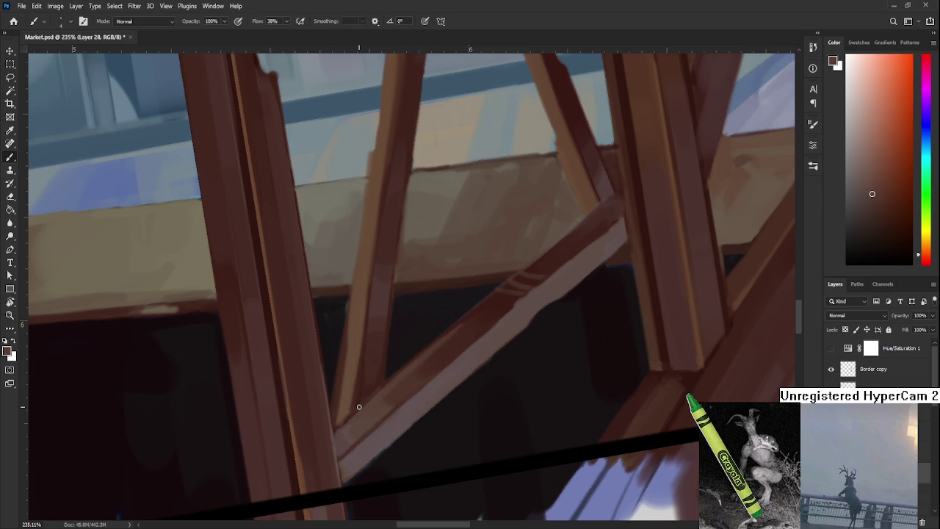
pyautogui.scroll(-5, 358, 406)
pyautogui.scroll(3, 358, 403)
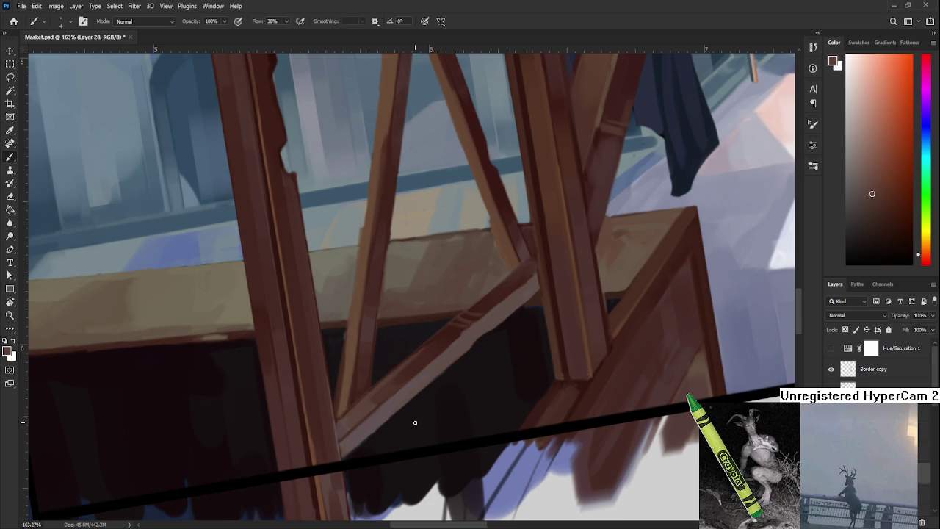
# Sample darker wood tones and lay a stroke along the lower diagonal brace
pyautogui.moveTo(415, 423); pyautogui.dragTo(413, 331)
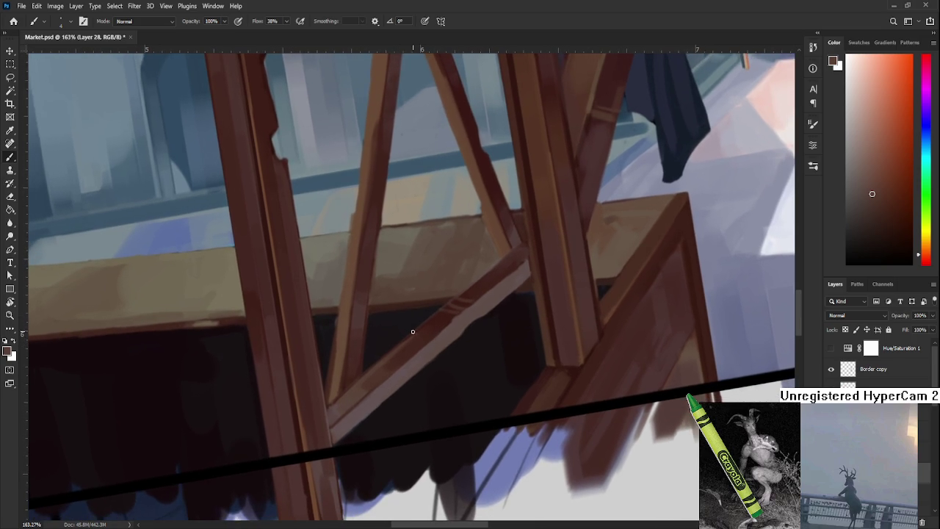
pyautogui.keyDown('alt'); pyautogui.click(420, 332); pyautogui.keyUp('alt')
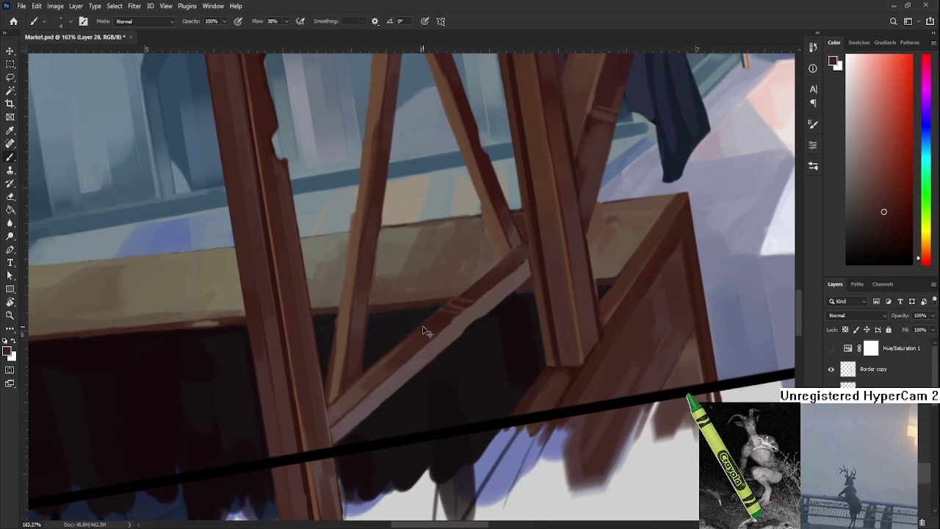
pyautogui.keyDown('alt'); pyautogui.click(413, 341); pyautogui.keyUp('alt')
pyautogui.keyDown('alt'); pyautogui.click(416, 340); pyautogui.keyUp('alt')
pyautogui.moveTo(418, 338); pyautogui.dragTo(427, 324)
pyautogui.keyDown('alt'); pyautogui.click(429, 328); pyautogui.keyUp('alt')
pyautogui.keyDown('alt'); pyautogui.click(429, 327); pyautogui.keyUp('alt')
# Pick fresh brace colours from several points along the beam
pyautogui.keyDown('alt'); pyautogui.click(390, 357); pyautogui.keyUp('alt')
pyautogui.keyDown('alt'); pyautogui.click(415, 335); pyautogui.keyUp('alt')
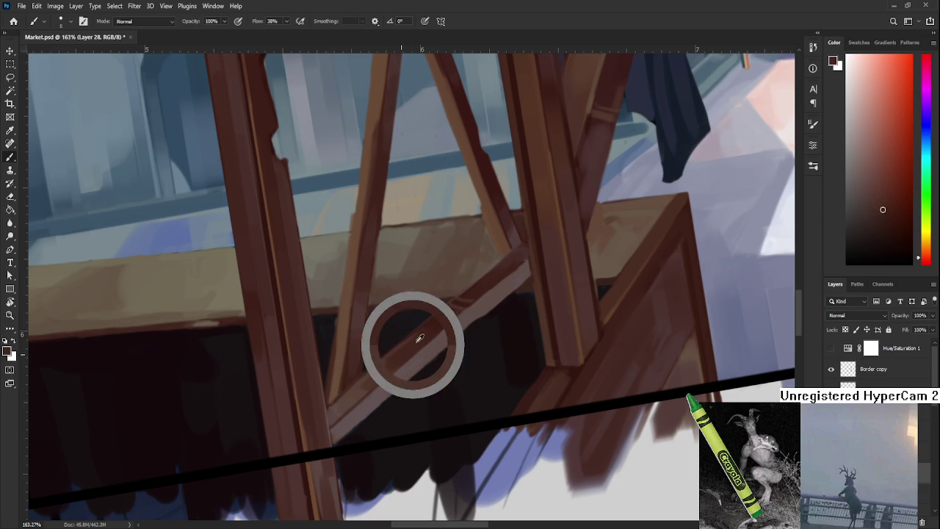
pyautogui.keyDown('alt'); pyautogui.click(413, 337); pyautogui.keyUp('alt')
pyautogui.keyDown('alt'); pyautogui.click(398, 355); pyautogui.keyUp('alt')
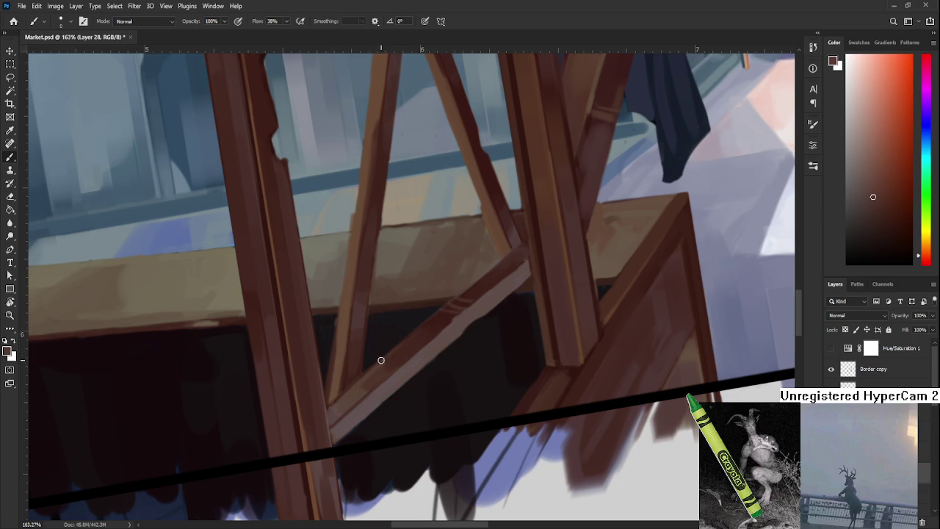
pyautogui.keyDown('alt'); pyautogui.click(399, 353); pyautogui.keyUp('alt')
# Paint a stroke down the brace from its upper end, then resample lighter and darker brace tones
pyautogui.hscroll(2, 433, 345)
pyautogui.scroll(1, 433, 345)
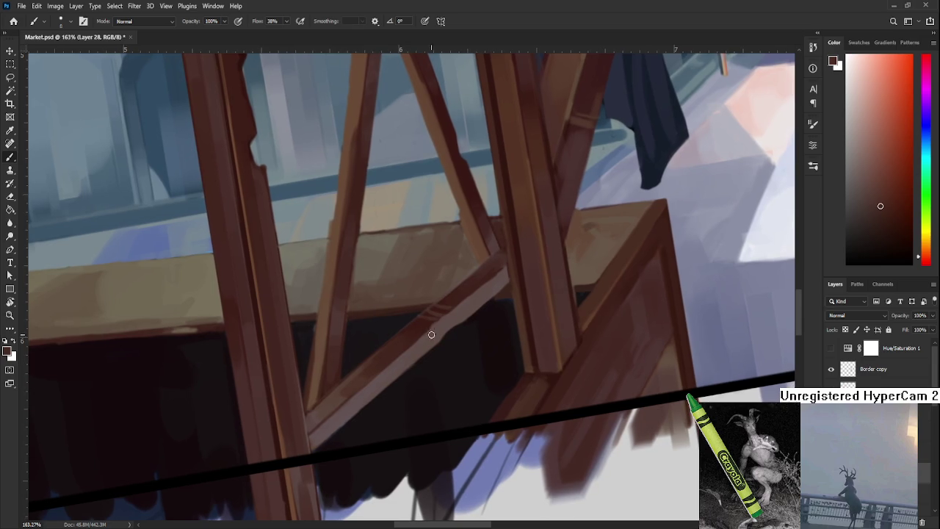
pyautogui.keyDown('alt'); pyautogui.click(455, 297); pyautogui.keyUp('alt')
pyautogui.moveTo(455, 297); pyautogui.dragTo(430, 325)
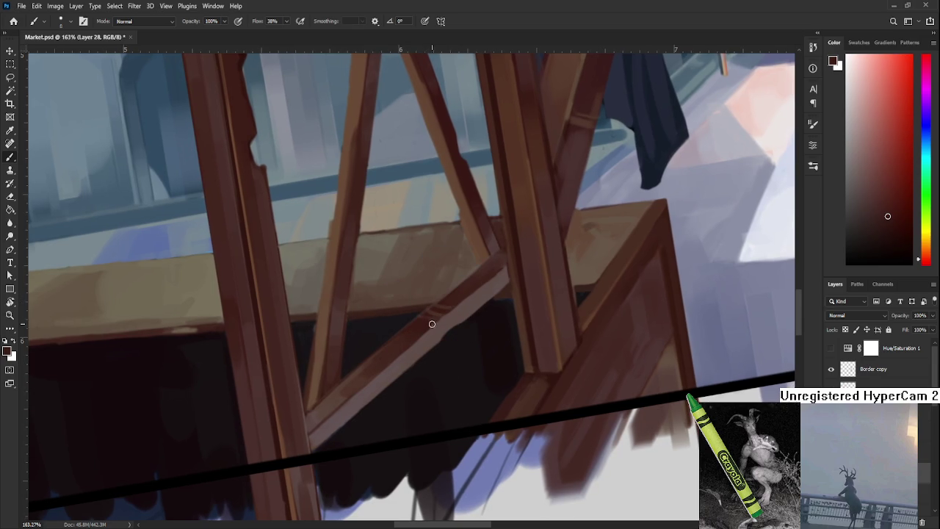
pyautogui.keyDown('alt'); pyautogui.click(432, 321); pyautogui.keyUp('alt')
pyautogui.keyDown('alt'); pyautogui.click(451, 318); pyautogui.keyUp('alt')
pyautogui.keyDown('alt'); pyautogui.click(445, 312); pyautogui.keyUp('alt')
pyautogui.keyDown('alt'); pyautogui.click(432, 337); pyautogui.keyUp('alt')
# Add further sampled-tone strokes along the brace toward the lower beam
pyautogui.moveTo(472, 283); pyautogui.dragTo(438, 327)
pyautogui.keyDown('alt'); pyautogui.click(451, 315); pyautogui.keyUp('alt')
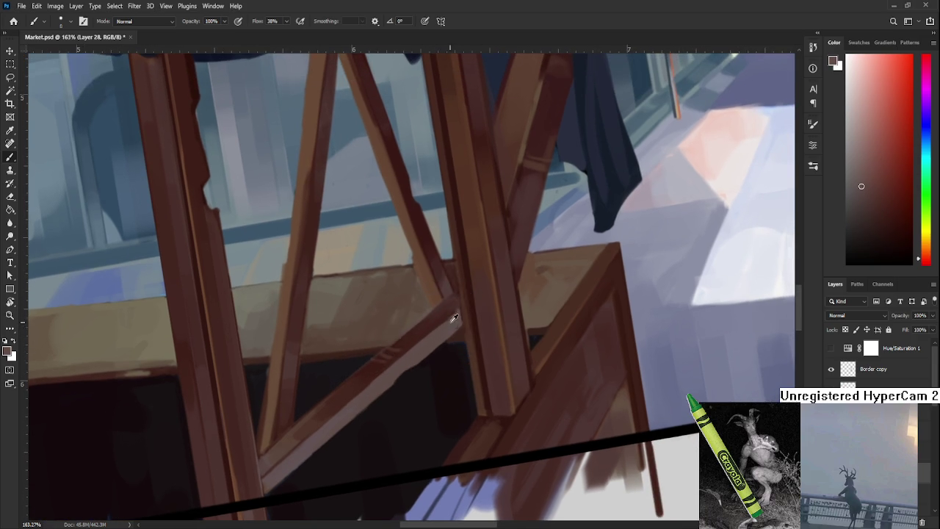
pyautogui.keyDown('alt'); pyautogui.click(455, 315); pyautogui.keyUp('alt')
pyautogui.moveTo(450, 314); pyautogui.dragTo(436, 318)
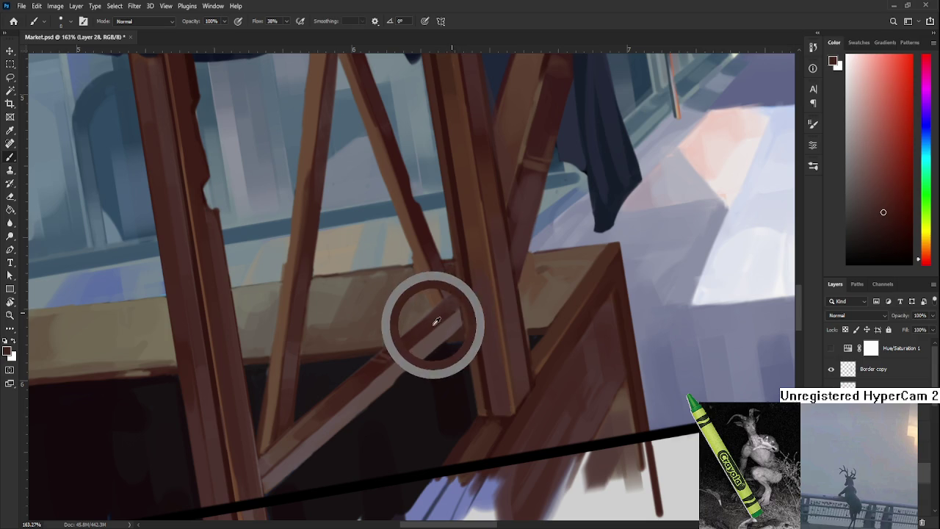
pyautogui.keyDown('alt'); pyautogui.click(431, 325); pyautogui.keyUp('alt')
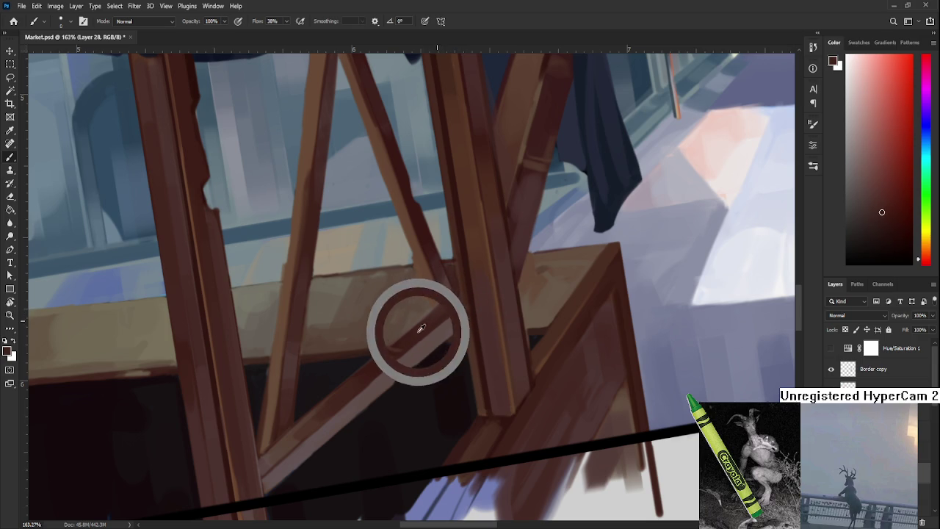
pyautogui.moveTo(431, 325); pyautogui.dragTo(417, 333)
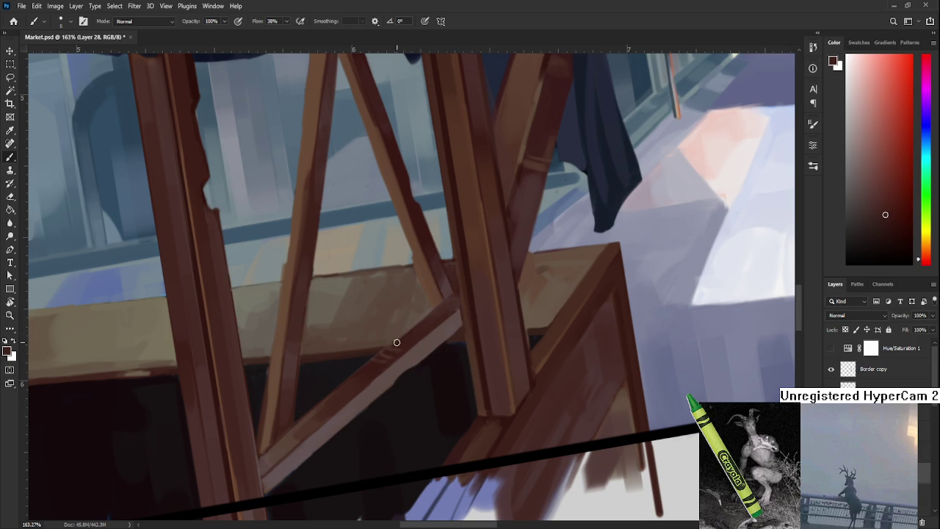
# Alternate darker and lighter wood tones picked along the diagonal beam
pyautogui.keyDown('alt'); pyautogui.click(446, 312); pyautogui.keyUp('alt')
pyautogui.keyDown('alt'); pyautogui.click(428, 316); pyautogui.keyUp('alt')
pyautogui.keyDown('alt'); pyautogui.click(453, 302); pyautogui.keyUp('alt')
pyautogui.keyDown('alt'); pyautogui.click(448, 304); pyautogui.keyUp('alt')
pyautogui.keyDown('alt'); pyautogui.click(442, 310); pyautogui.keyUp('alt')
pyautogui.keyDown('alt'); pyautogui.click(433, 324); pyautogui.keyUp('alt')
pyautogui.keyDown('alt'); pyautogui.click(428, 324); pyautogui.keyUp('alt')
# Sample wood shades down the lower beam and load a lighter highlight colour
pyautogui.keyDown('alt'); pyautogui.click(424, 338); pyautogui.keyUp('alt')
pyautogui.keyDown('alt'); pyautogui.click(413, 343); pyautogui.keyUp('alt')
pyautogui.keyDown('alt'); pyautogui.click(390, 355); pyautogui.keyUp('alt')
pyautogui.keyDown('alt'); pyautogui.click(376, 369); pyautogui.keyUp('alt')
pyautogui.keyDown('alt'); pyautogui.click(395, 363); pyautogui.keyUp('alt')
# Pan and tilt the view around the stall to reach the brace and posts
pyautogui.moveTo(401, 365); pyautogui.dragTo(404, 336)
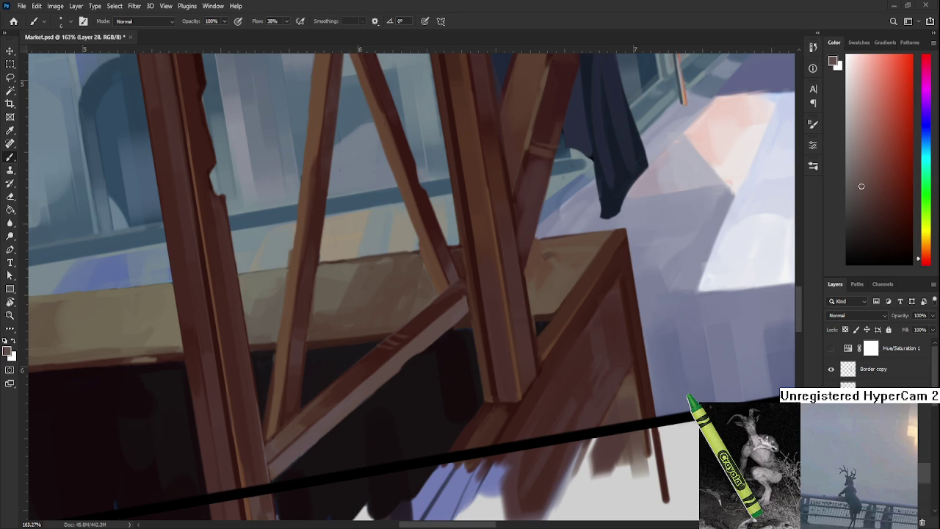
# Check the whole painting, sample a dark red-brown, and stroke down the thin diagonal brace
pyautogui.moveTo(430, 419); pyautogui.dragTo(323, 442)
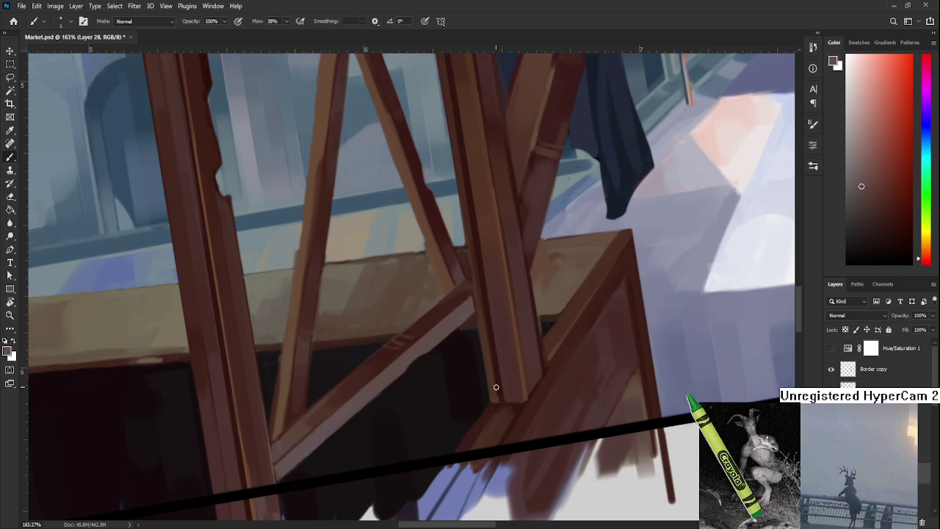
pyautogui.scroll(-3, 494, 387)
pyautogui.moveTo(360, 390); pyautogui.dragTo(335, 388)
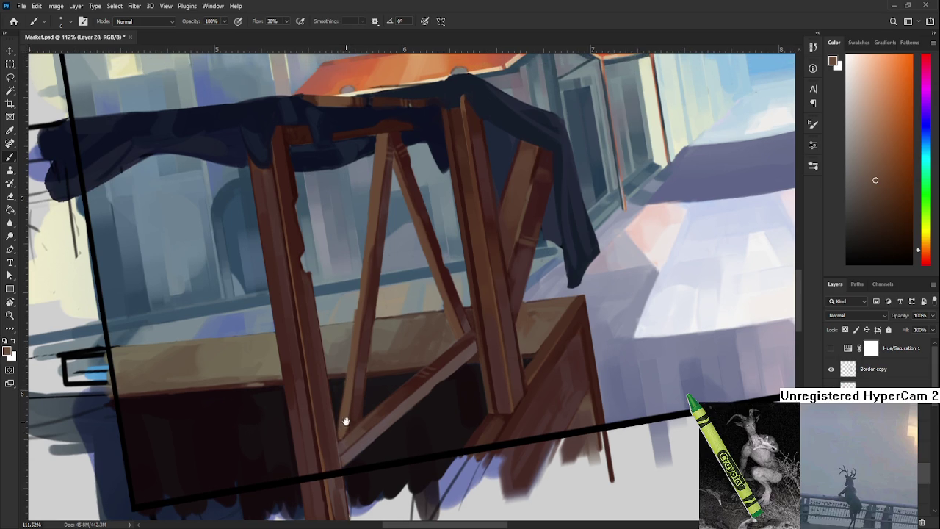
pyautogui.moveTo(351, 397); pyautogui.dragTo(348, 411)
pyautogui.keyDown('alt'); pyautogui.click(356, 409); pyautogui.keyUp('alt')
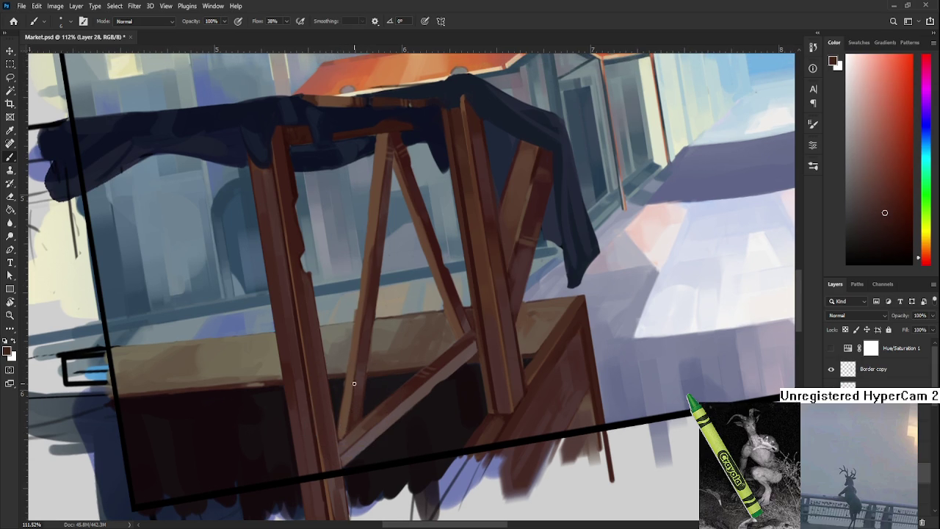
pyautogui.moveTo(355, 377); pyautogui.dragTo(347, 429)
# Resample brace and beam-junction colours, from brownish orange to darker red-brown
pyautogui.keyDown('alt'); pyautogui.click(347, 399); pyautogui.keyUp('alt')
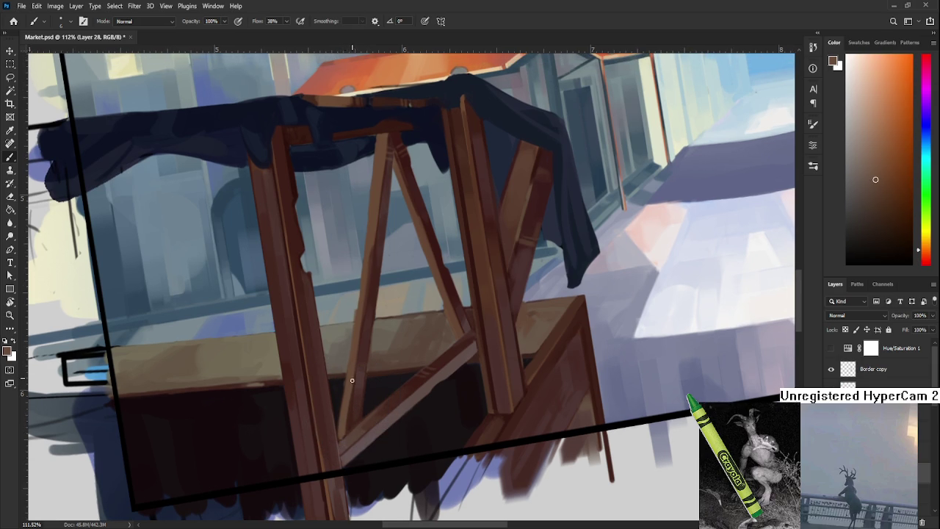
pyautogui.keyDown('alt'); pyautogui.click(354, 406); pyautogui.keyUp('alt')
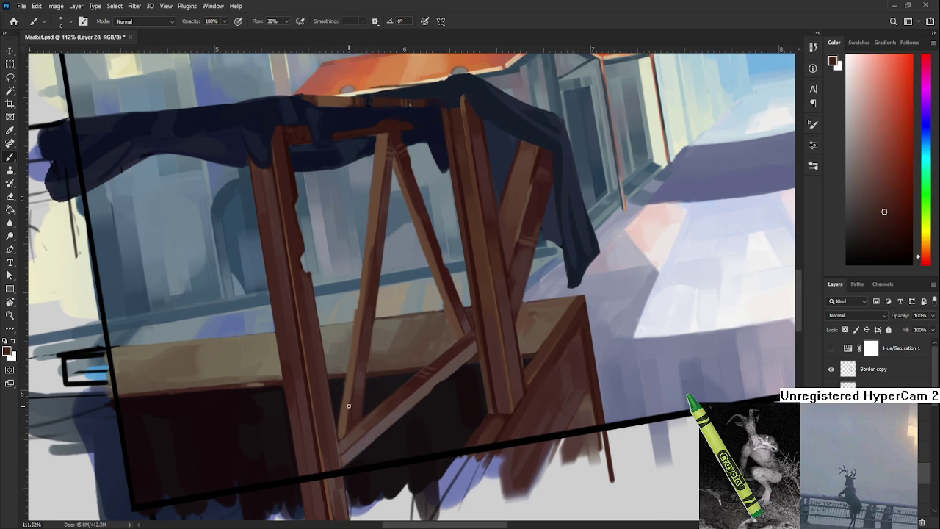
pyautogui.keyDown('alt'); pyautogui.click(357, 382); pyautogui.keyUp('alt')
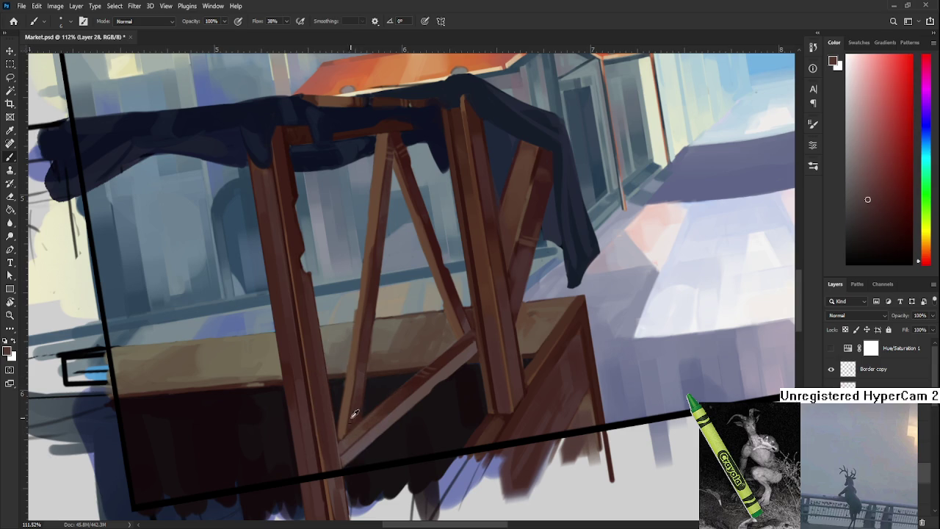
pyautogui.keyDown('alt'); pyautogui.click(355, 386); pyautogui.keyUp('alt')
pyautogui.keyDown('alt'); pyautogui.click(358, 385); pyautogui.keyUp('alt')
pyautogui.scroll(-3, 429, 426)
pyautogui.keyDown('alt'); pyautogui.click(361, 376); pyautogui.keyUp('alt')
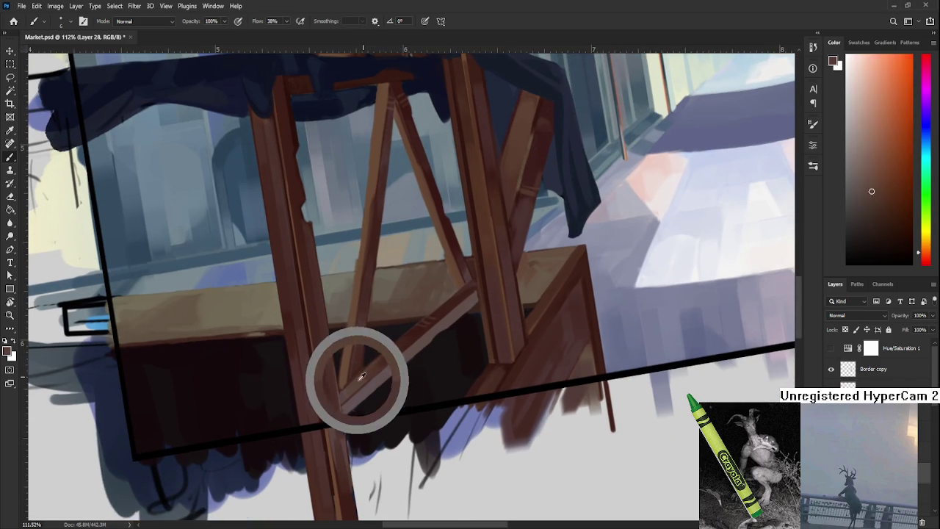
pyautogui.keyDown('alt'); pyautogui.click(351, 377); pyautogui.keyUp('alt')
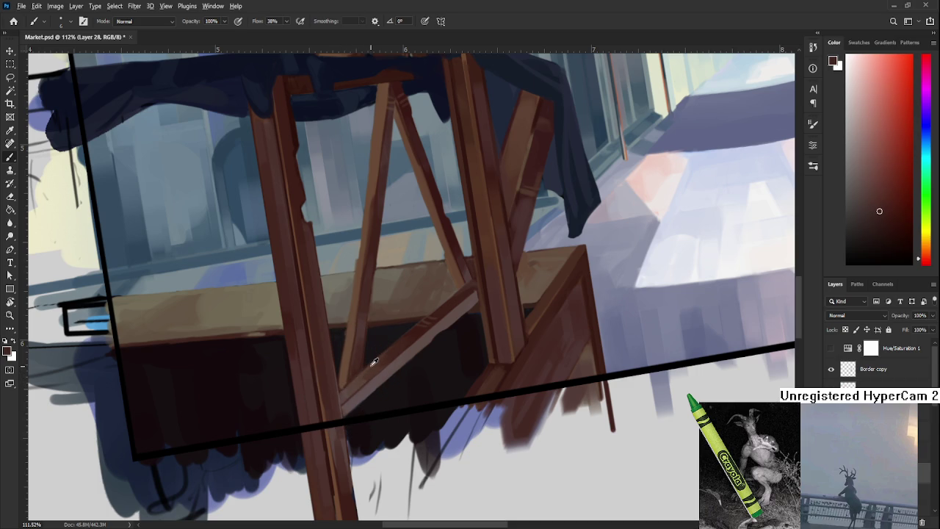
pyautogui.keyDown('alt'); pyautogui.click(354, 367); pyautogui.keyUp('alt')
pyautogui.moveTo(362, 369)
pyautogui.mouseDown()
pyautogui.moveTo(350, 381)
pyautogui.moveTo(359, 386)
pyautogui.mouseUp()
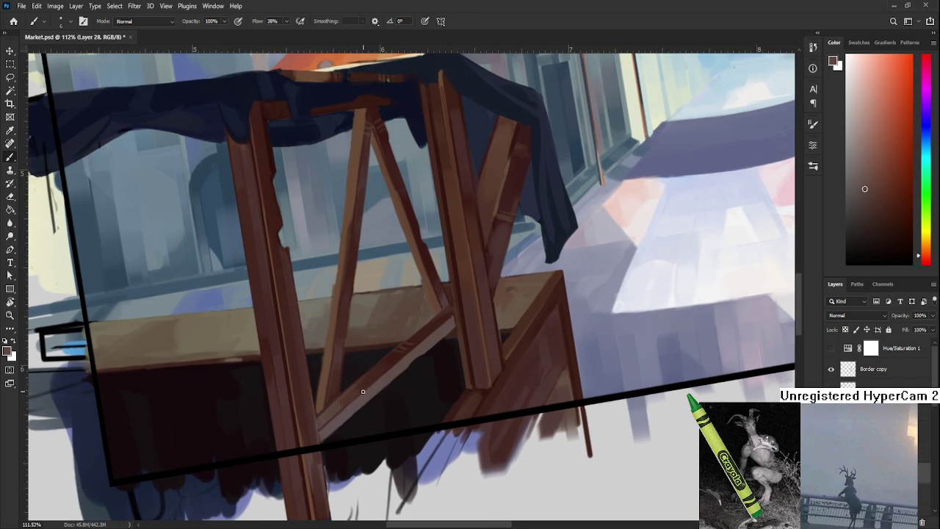
# Enlarge the brush to about 20 px and sample darker wood tones around the brace and post
pyautogui.scroll(3, 363, 391)
pyautogui.keyDown('alt'); pyautogui.click(341, 393); pyautogui.keyUp('alt')
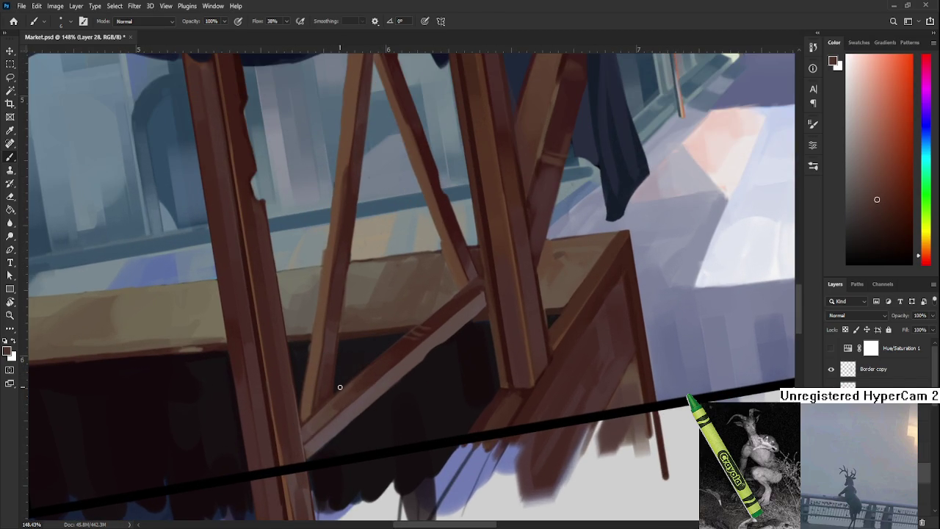
pyautogui.press(']')
pyautogui.press(']')
pyautogui.press(']')
pyautogui.keyDown('alt'); pyautogui.click(401, 349); pyautogui.keyUp('alt')
pyautogui.keyDown('alt'); pyautogui.click(359, 387); pyautogui.keyUp('alt')
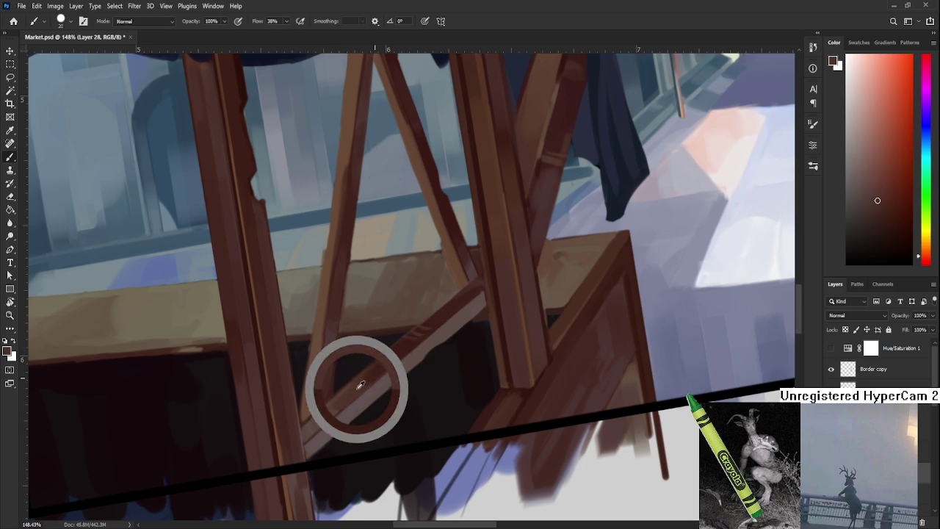
pyautogui.keyDown('alt'); pyautogui.click(404, 345); pyautogui.keyUp('alt')
pyautogui.keyDown('alt'); pyautogui.click(361, 382); pyautogui.keyUp('alt')
pyautogui.keyDown('alt'); pyautogui.click(390, 357); pyautogui.keyUp('alt')
# Move the view across the stall and pick new wood colours
pyautogui.moveTo(409, 340)
pyautogui.mouseDown()
pyautogui.moveTo(381, 367)
pyautogui.moveTo(459, 457)
pyautogui.moveTo(451, 420)
pyautogui.moveTo(458, 352)
pyautogui.mouseUp()
pyautogui.scroll(-5, 381, 366)
pyautogui.scroll(5, 451, 420)
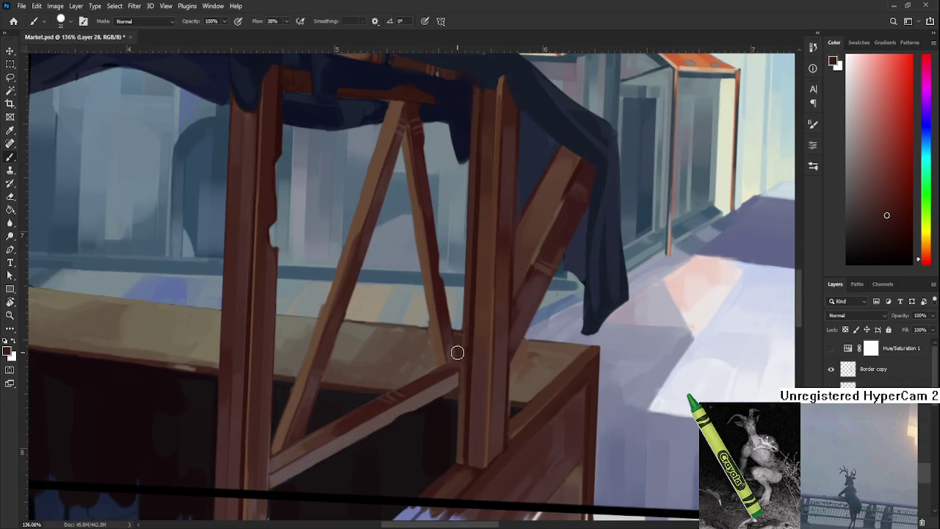
pyautogui.keyDown('alt'); pyautogui.click(418, 386); pyautogui.keyUp('alt')
pyautogui.keyDown('alt'); pyautogui.click(450, 369); pyautogui.keyUp('alt')
pyautogui.moveTo(451, 369); pyautogui.dragTo(474, 418)
pyautogui.scroll(-5, 474, 417)
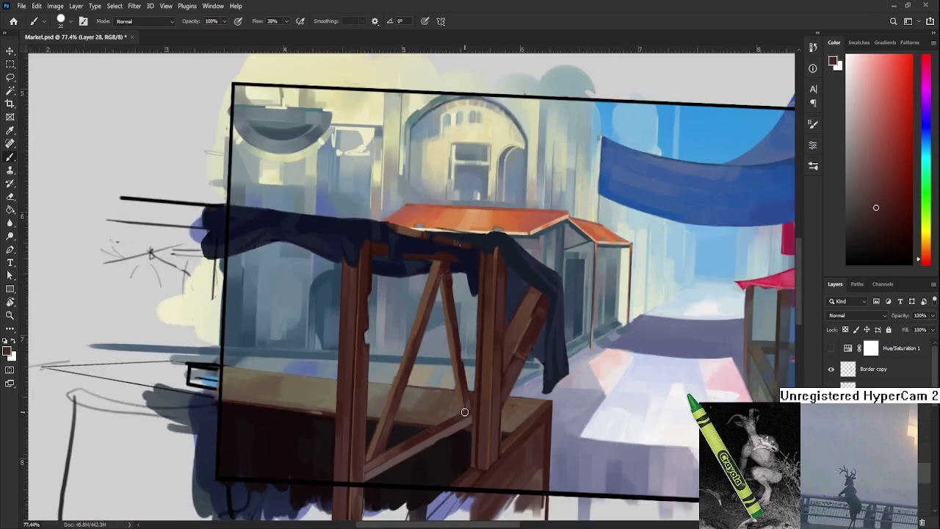
# Level the tilted canvas view with the R rotate tool
pyautogui.scroll(2, 467, 409)
pyautogui.scroll(2, 450, 438)
pyautogui.press('r')
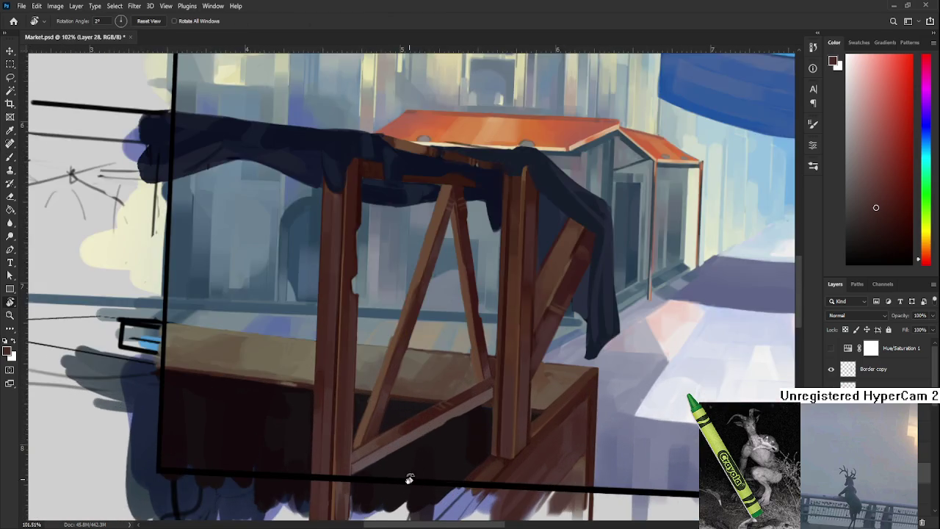
pyautogui.moveTo(409, 479); pyautogui.dragTo(430, 393)
# Sample orange-brown from the A-frame, shrink the brush, and paint a thin line down its right leg
pyautogui.press('b')
pyautogui.scroll(-1, 418, 426)
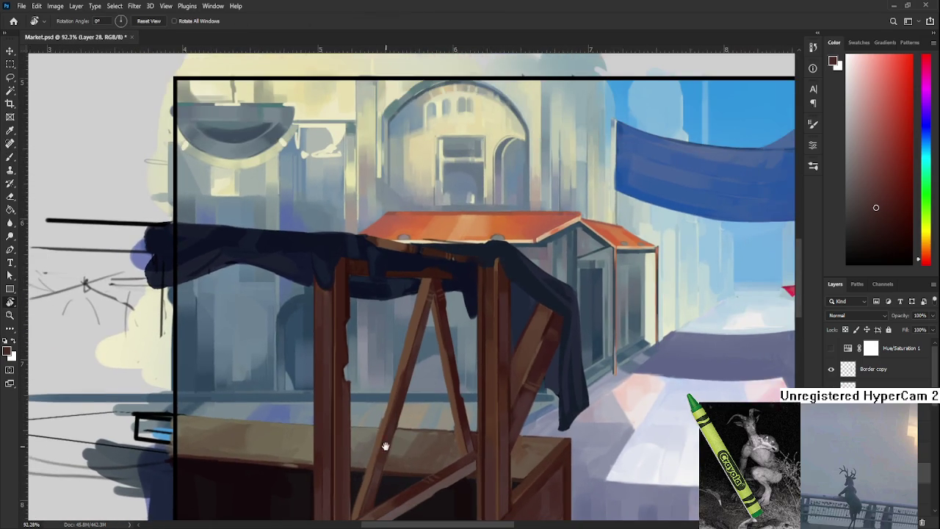
pyautogui.scroll(1, 386, 447)
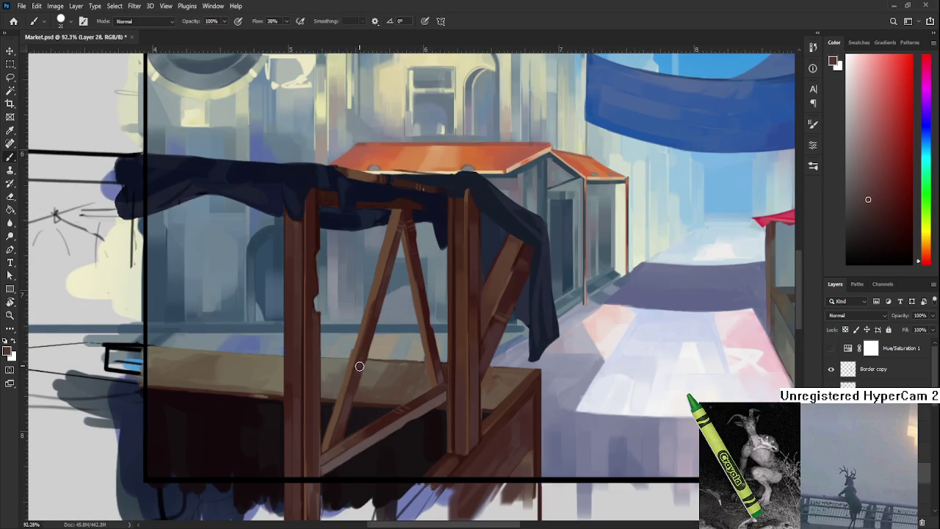
pyautogui.keyDown('alt'); pyautogui.click(362, 358); pyautogui.keyUp('alt')
pyautogui.moveTo(370, 354); pyautogui.dragTo(331, 456)
pyautogui.keyDown('alt'); pyautogui.click(337, 426); pyautogui.keyUp('alt')
pyautogui.keyDown('alt'); pyautogui.click(335, 426); pyautogui.keyUp('alt')
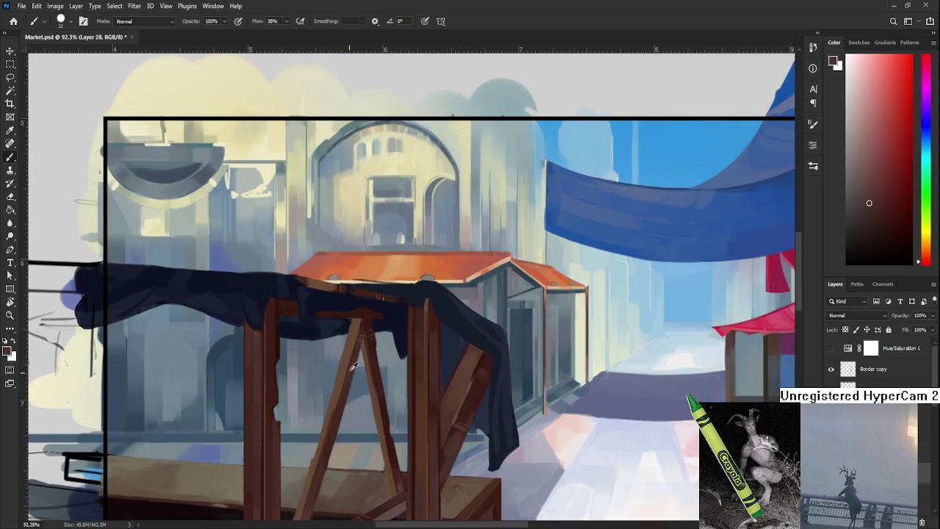
pyautogui.moveTo(374, 379)
pyautogui.mouseDown()
pyautogui.moveTo(369, 420)
pyautogui.moveTo(370, 371)
pyautogui.mouseUp()
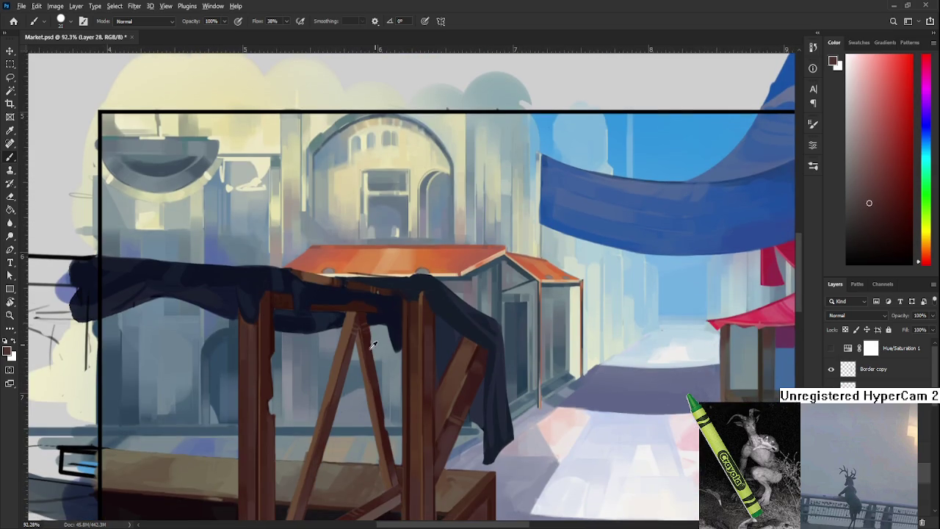
pyautogui.keyDown('alt'); pyautogui.click(362, 352); pyautogui.keyUp('alt')
pyautogui.press('[')
pyautogui.press('[')
pyautogui.press('[')
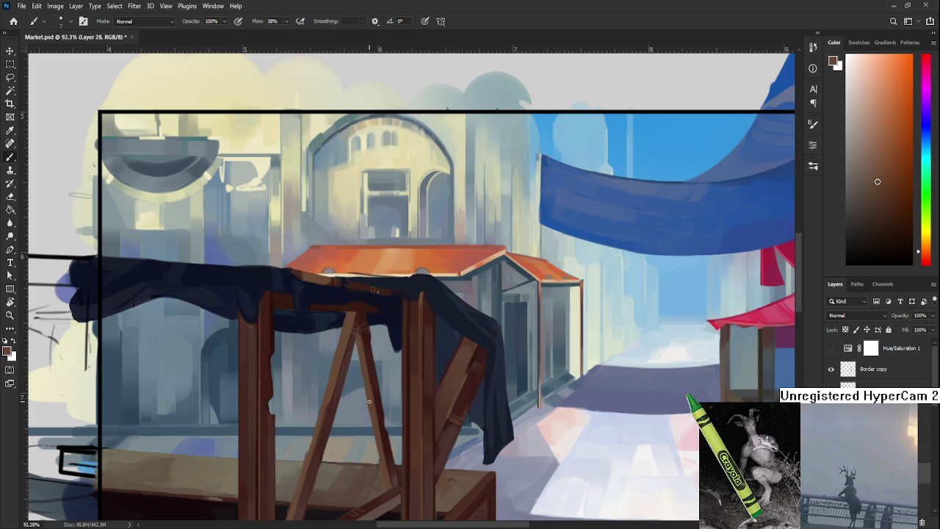
pyautogui.moveTo(363, 344); pyautogui.dragTo(373, 385)
# Sample dark red, orange-brown and warm brown tones from the A-frame
pyautogui.keyDown('alt'); pyautogui.click(375, 397); pyautogui.keyUp('alt')
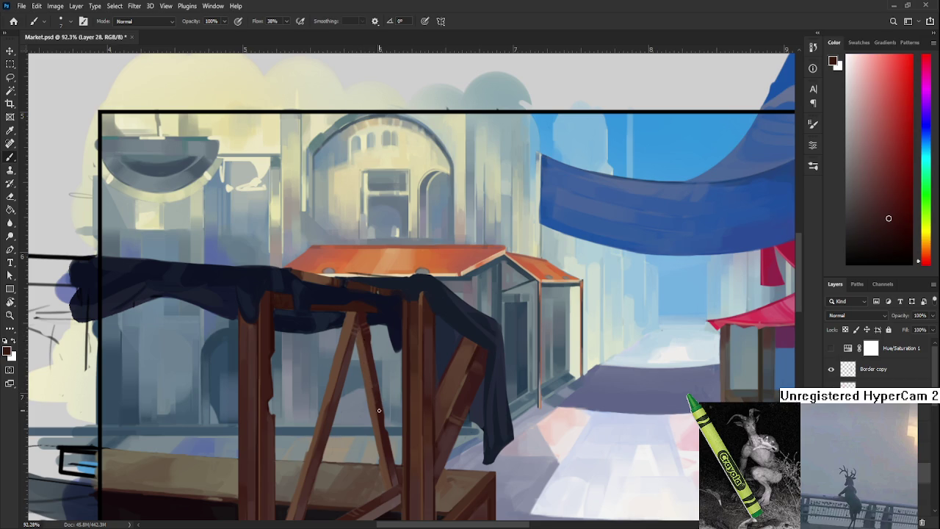
pyautogui.keyDown('alt'); pyautogui.click(373, 401); pyautogui.keyUp('alt')
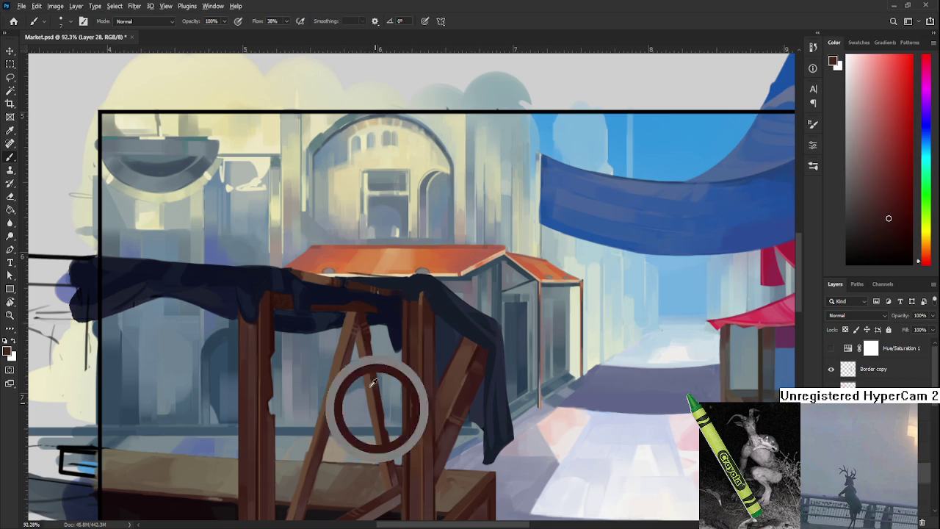
pyautogui.moveTo(376, 422); pyautogui.dragTo(373, 400)
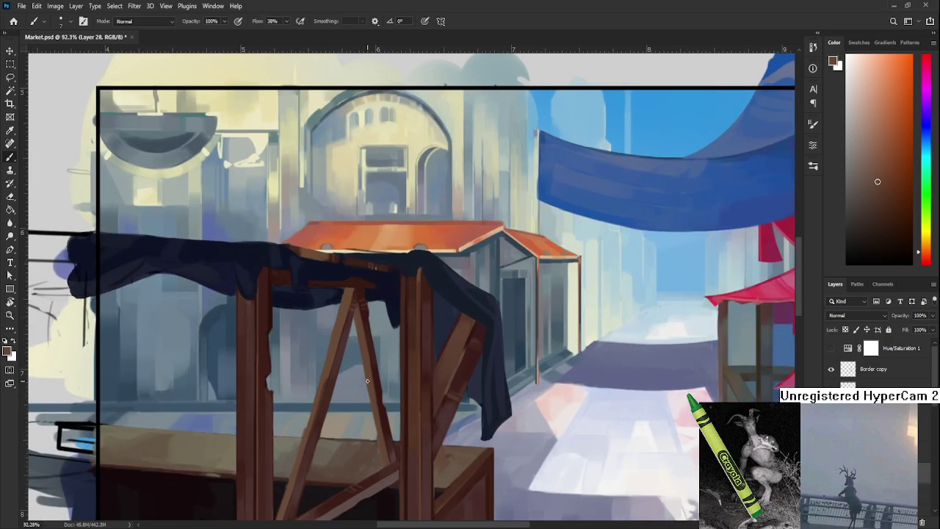
pyautogui.keyDown('alt'); pyautogui.click(387, 434); pyautogui.keyUp('alt')
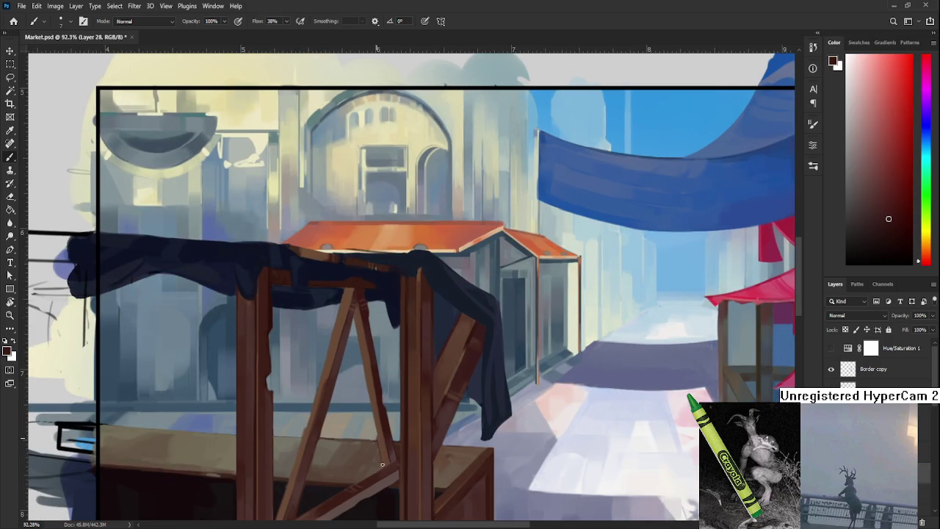
pyautogui.keyDown('alt'); pyautogui.click(377, 440); pyautogui.keyUp('alt')
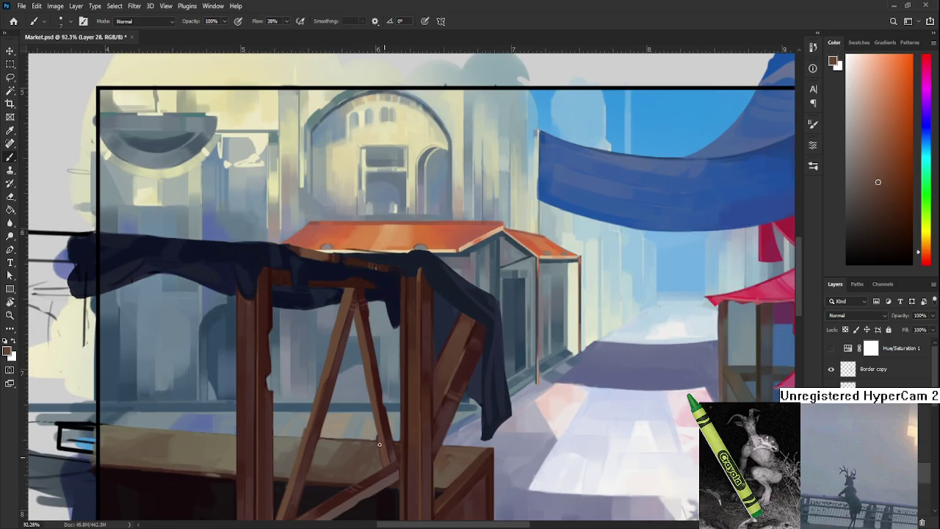
# Fit the whole painting on screen with Ctrl+0, then zoom back in on the stall
pyautogui.scroll(-1, 380, 435)
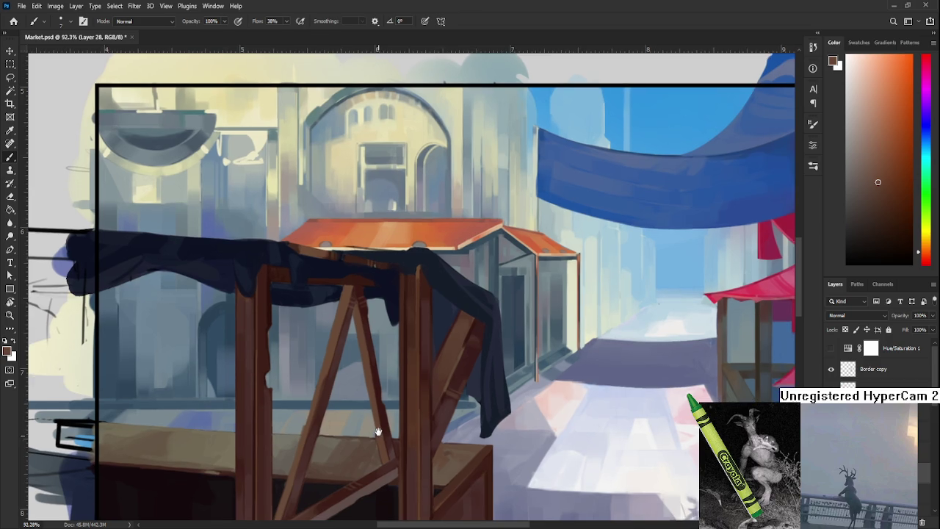
pyautogui.hotkey('ctrl', '0')
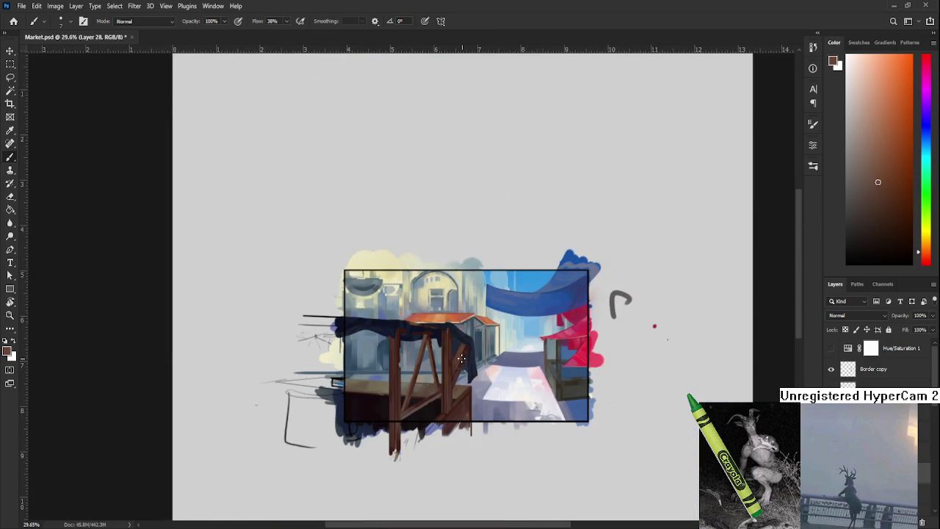
pyautogui.scroll(3, 462, 361)
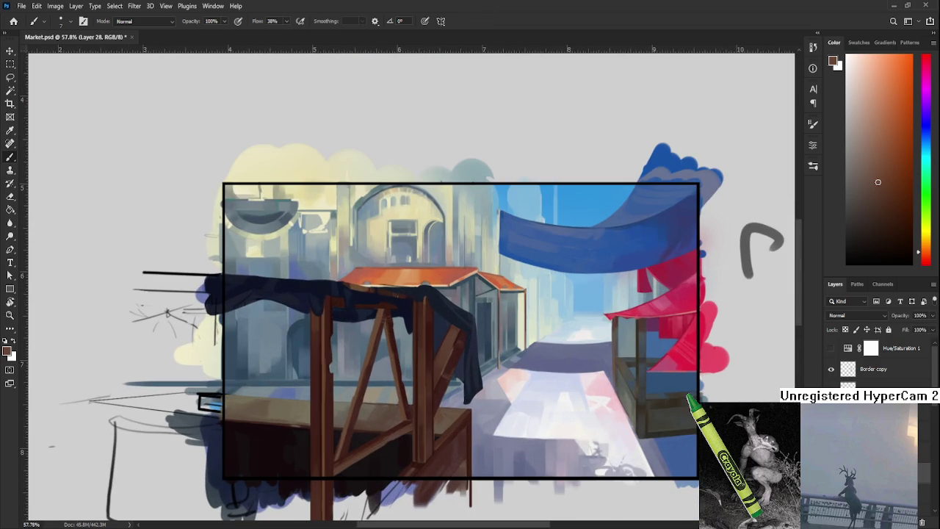
pyautogui.scroll(2, 434, 368)
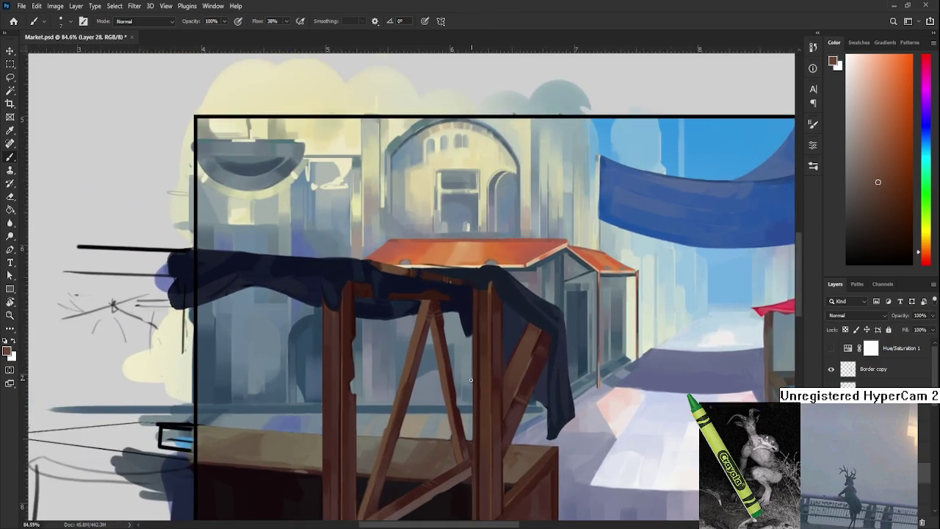
pyautogui.scroll(2, 434, 368)
pyautogui.moveTo(434, 368); pyautogui.dragTo(321, 419)
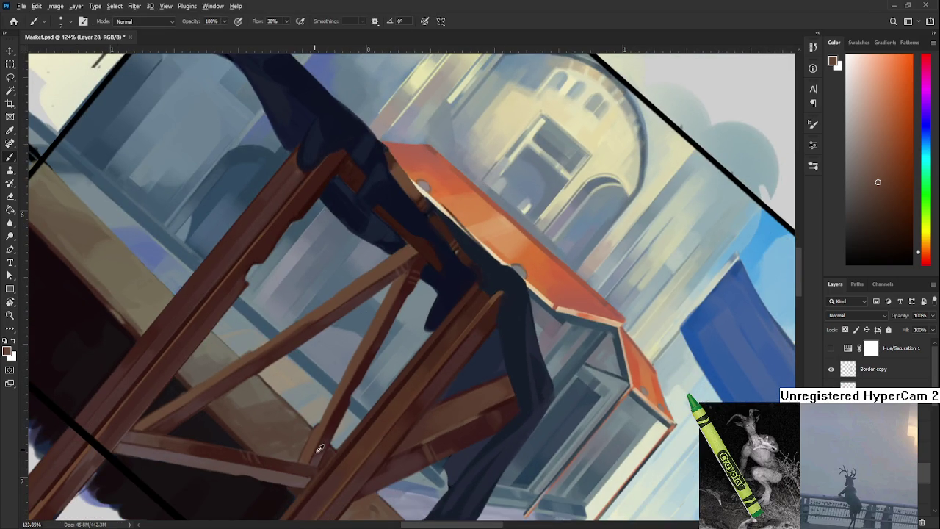
# Sample dark reds from the easel wood and enlarge the brush to about 40
pyautogui.keyDown('alt'); pyautogui.click(318, 446); pyautogui.keyUp('alt')
pyautogui.moveTo(375, 355); pyautogui.dragTo(312, 437)
pyautogui.press(']')
pyautogui.press(']')
pyautogui.press(']')
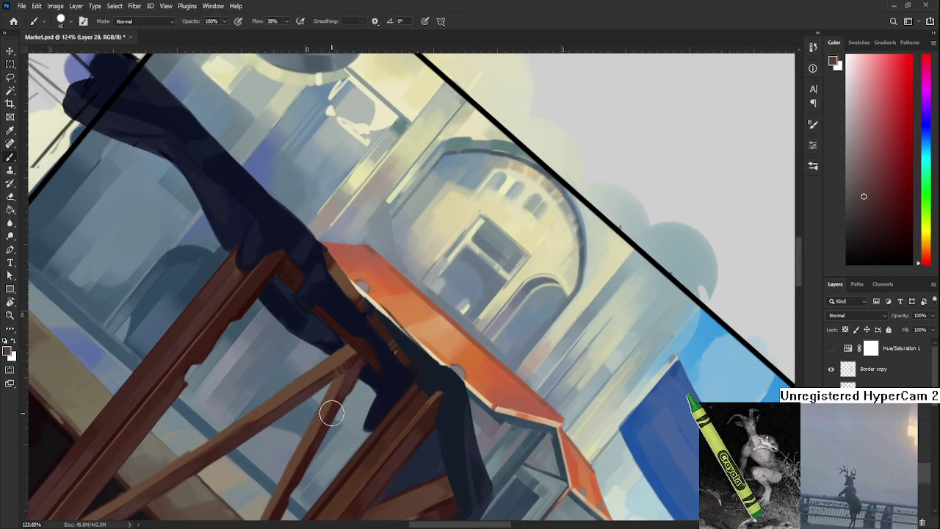
pyautogui.keyDown('alt'); pyautogui.click(337, 396); pyautogui.keyUp('alt')
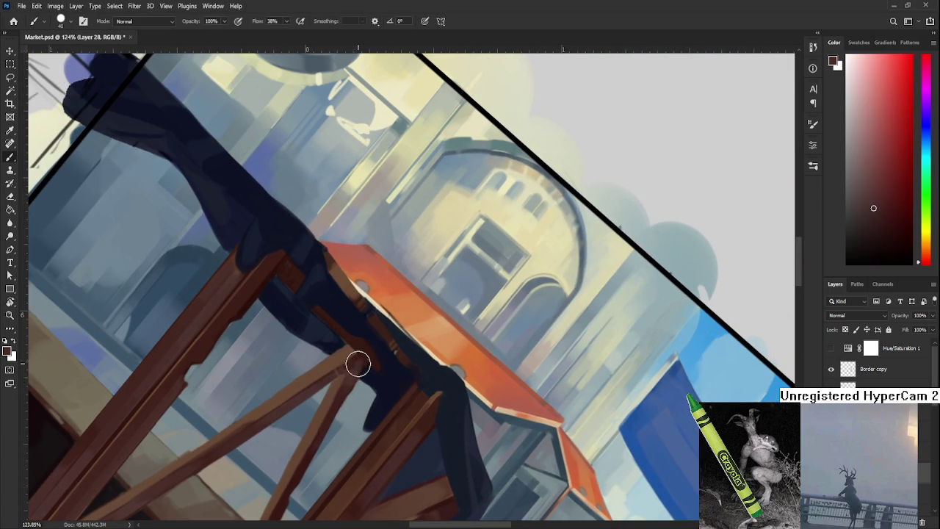
# Rotate the canvas view to about -55 degrees
pyautogui.press('r')
pyautogui.moveTo(357, 364); pyautogui.dragTo(452, 409)
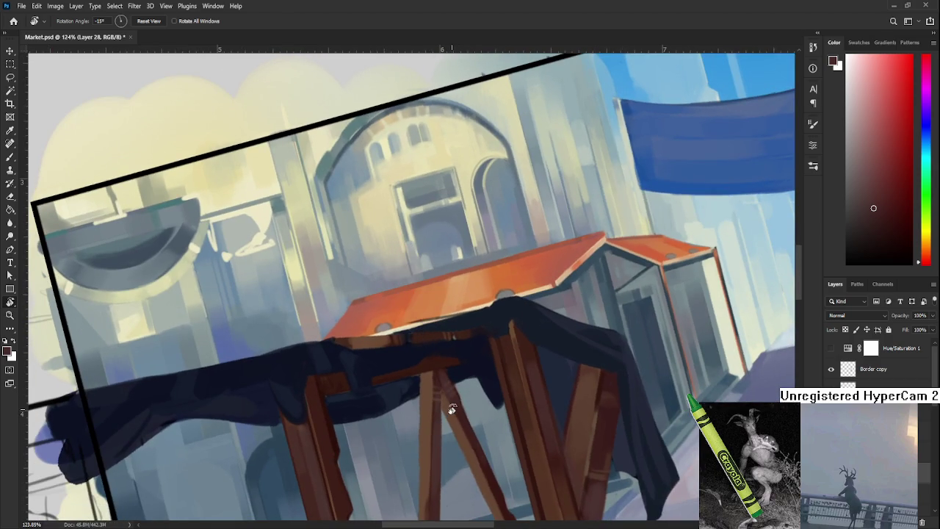
pyautogui.scroll(-3, 452, 409)
pyautogui.scroll(2, 433, 441)
pyautogui.scroll(1, 332, 451)
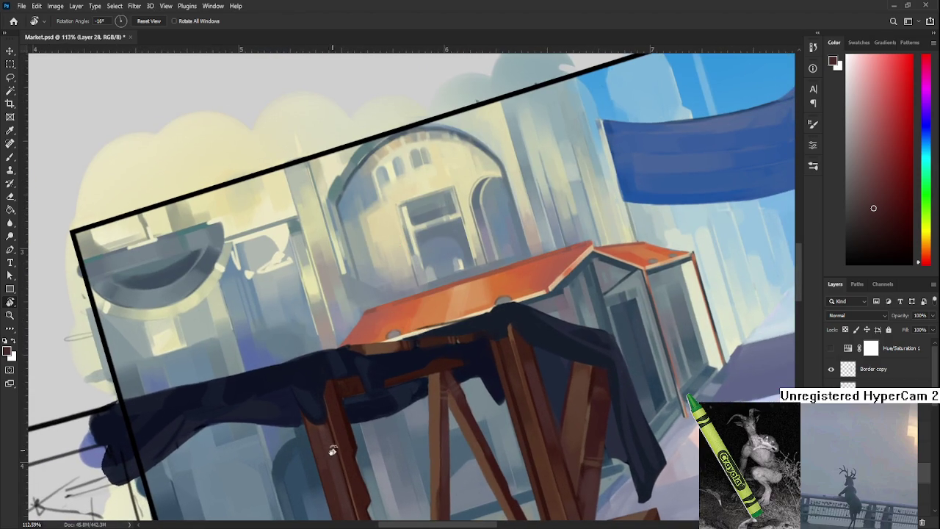
pyautogui.press('r')
pyautogui.moveTo(389, 378); pyautogui.dragTo(399, 323)
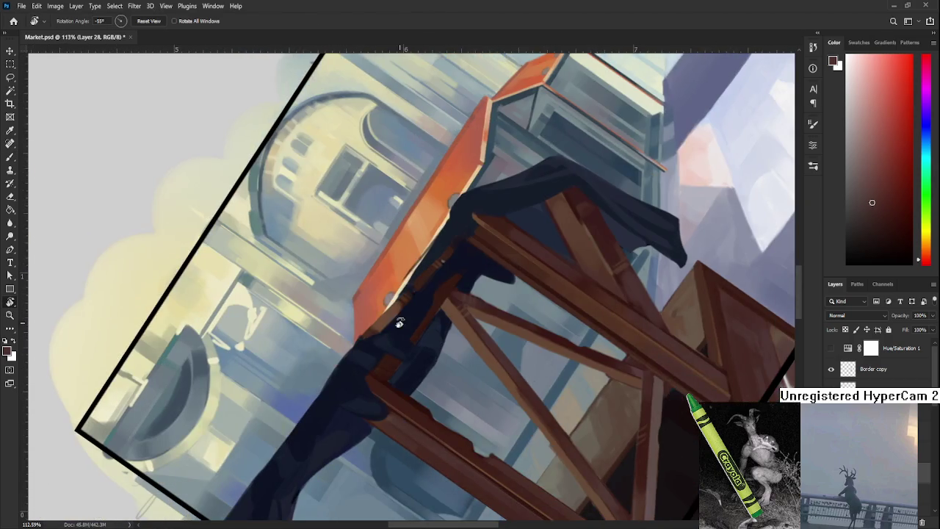
# Sample a brown-orange from the wood and a red-orange from the roof edge
pyautogui.press('b')
pyautogui.keyDown('alt'); pyautogui.click(400, 307); pyautogui.keyUp('alt')
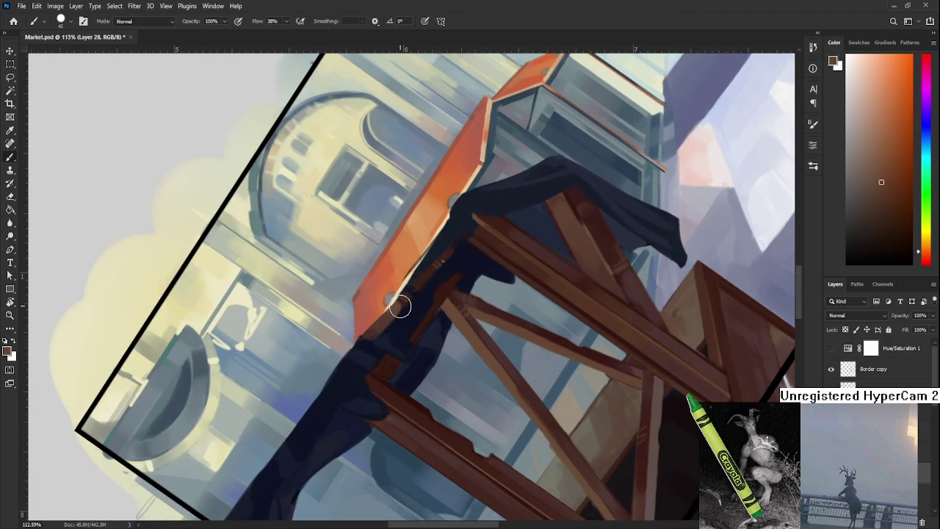
pyautogui.scroll(2, 400, 308)
pyautogui.scroll(1, 393, 342)
pyautogui.keyDown('alt'); pyautogui.click(403, 353); pyautogui.keyUp('alt')
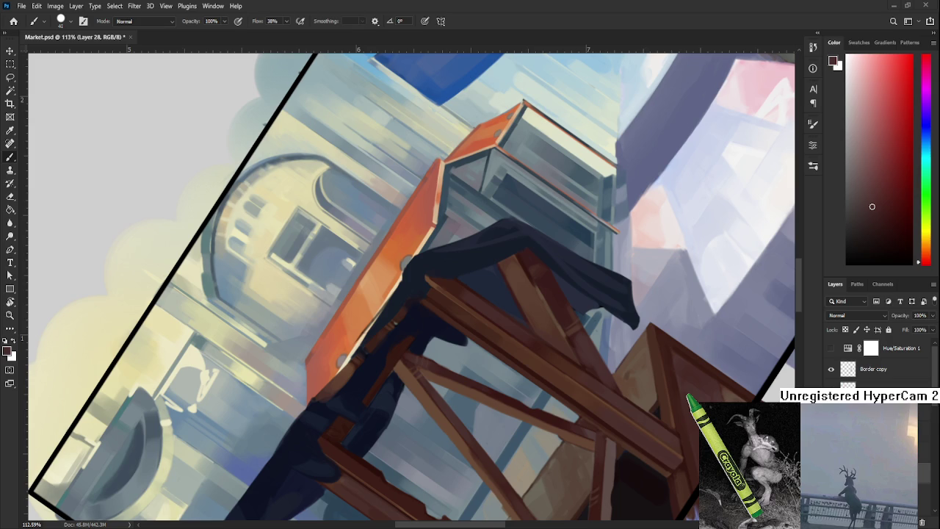
# Rotate the canvas view to 12 degrees
pyautogui.moveTo(406, 262)
pyautogui.mouseDown()
pyautogui.moveTo(394, 385)
pyautogui.moveTo(331, 398)
pyautogui.mouseUp()
pyautogui.press('r')
pyautogui.scroll(3, 330, 397)
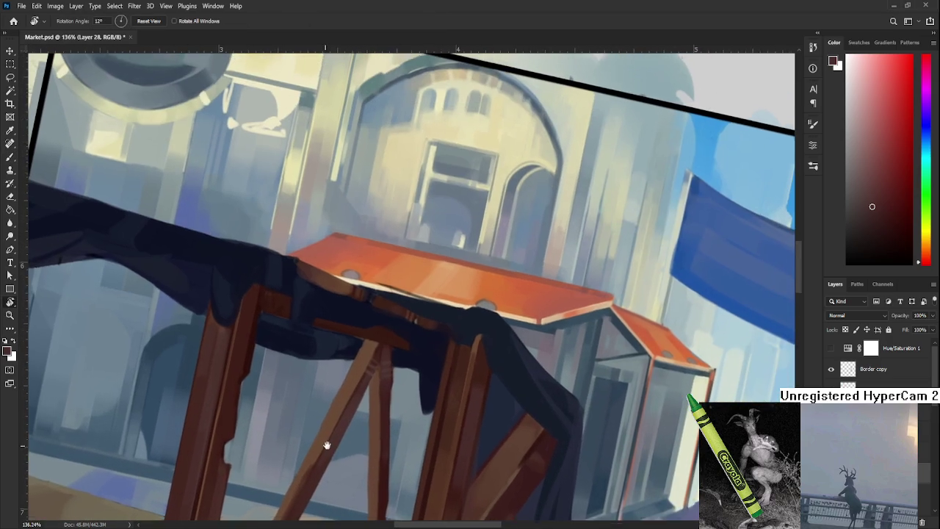
# Sample orange-brown and dark brown tones from the lit beam
pyautogui.press('b')
pyautogui.keyDown('alt'); pyautogui.click(374, 341); pyautogui.keyUp('alt')
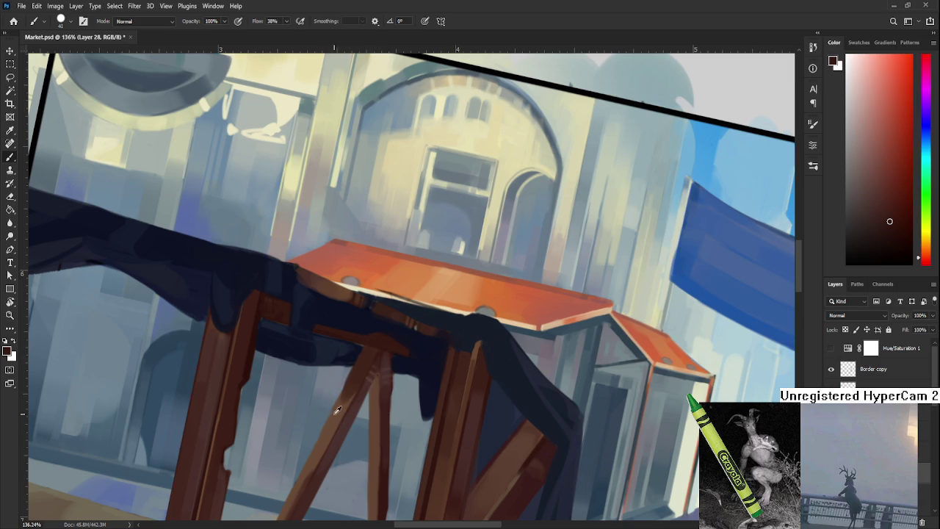
pyautogui.keyDown('alt'); pyautogui.click(336, 411); pyautogui.keyUp('alt')
pyautogui.keyDown('alt'); pyautogui.click(367, 358); pyautogui.keyUp('alt')
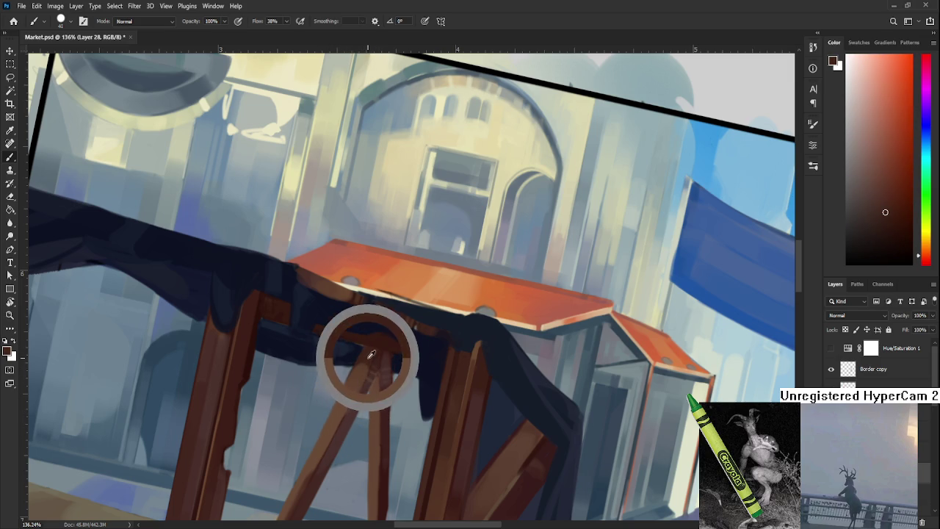
pyautogui.keyDown('alt'); pyautogui.click(365, 361); pyautogui.keyUp('alt')
pyautogui.keyDown('alt'); pyautogui.click(331, 420); pyautogui.keyUp('alt')
# Resample mid-browns from the diagonal brace and the crossbeam under the cloth
pyautogui.keyDown('alt'); pyautogui.click(366, 360); pyautogui.keyUp('alt')
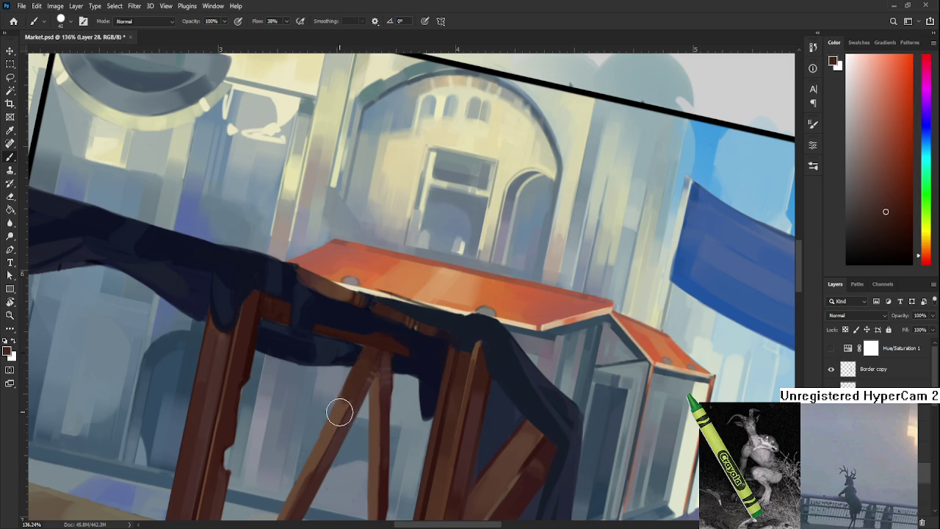
pyautogui.keyDown('alt'); pyautogui.click(342, 408); pyautogui.keyUp('alt')
pyautogui.keyDown('alt'); pyautogui.click(357, 380); pyautogui.keyUp('alt')
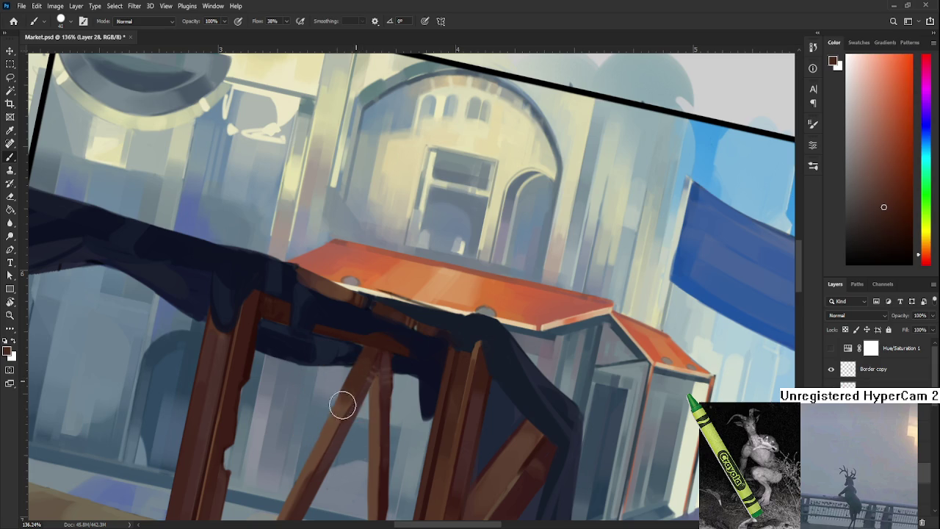
pyautogui.keyDown('alt'); pyautogui.click(360, 379); pyautogui.keyUp('alt')
pyautogui.keyDown('alt'); pyautogui.click(361, 357); pyautogui.keyUp('alt')
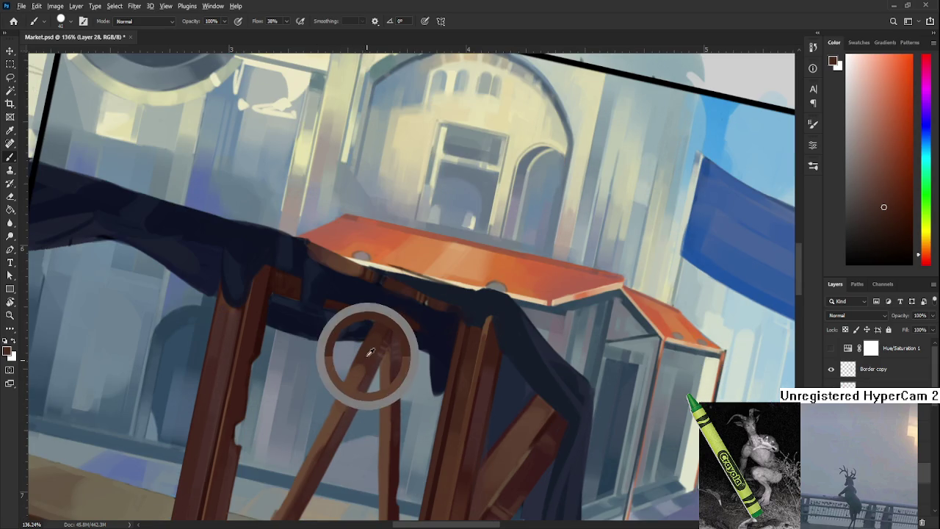
pyautogui.keyDown('alt'); pyautogui.click(364, 354); pyautogui.keyUp('alt')
# Zoom out and level the canvas rotation
pyautogui.press('r')
pyautogui.scroll(-3, 346, 445)
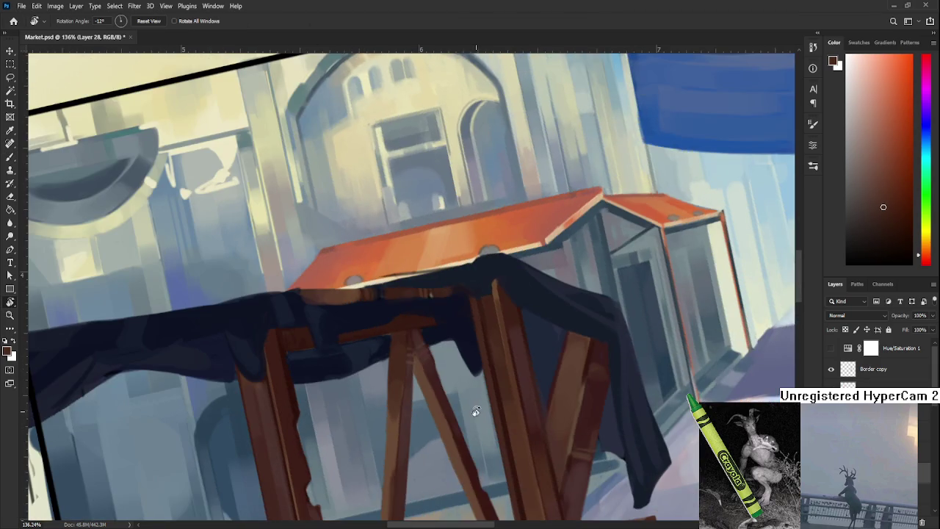
pyautogui.scroll(-3, 477, 410)
pyautogui.scroll(-2, 476, 382)
pyautogui.scroll(-3, 476, 382)
pyautogui.scroll(3, 476, 382)
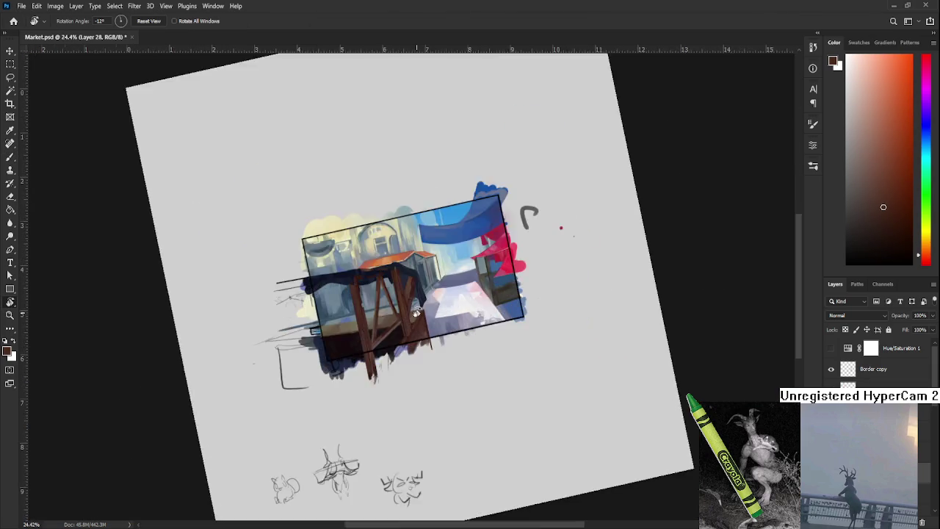
pyautogui.scroll(4, 476, 382)
pyautogui.moveTo(587, 403); pyautogui.dragTo(570, 422)
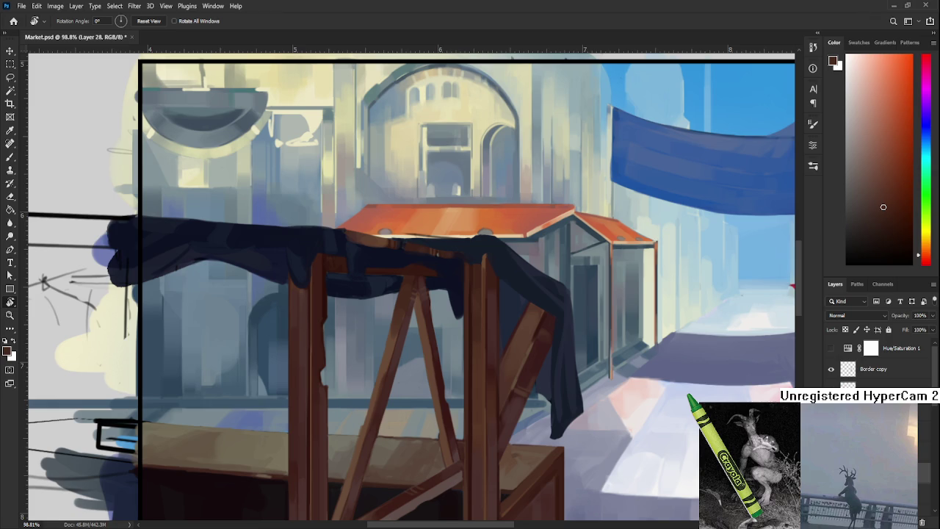
# Sample three wood browns from the stall's crossbeams, then briefly switch to the Eraser
pyautogui.moveTo(376, 334); pyautogui.dragTo(382, 345)
pyautogui.press('b')
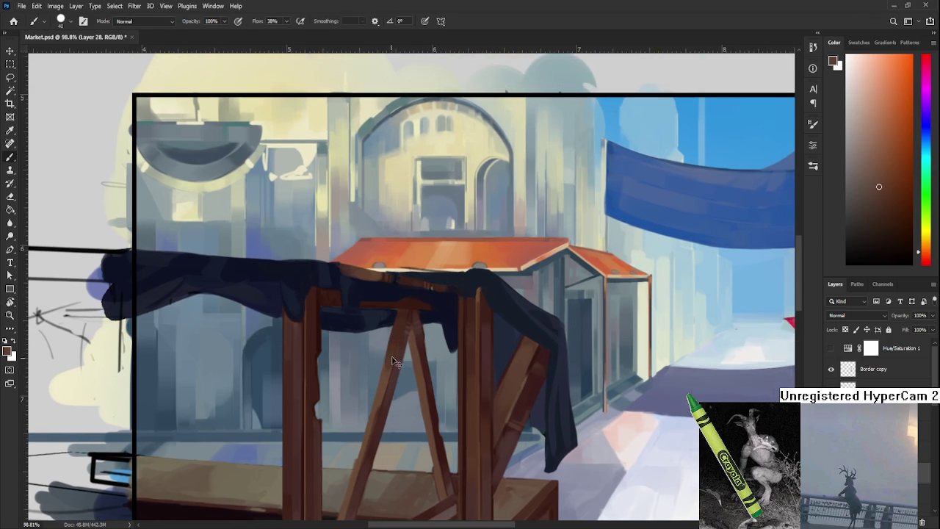
pyautogui.keyDown('alt'); pyautogui.click(388, 364); pyautogui.keyUp('alt')
pyautogui.keyDown('alt'); pyautogui.click(395, 343); pyautogui.keyUp('alt')
pyautogui.keyDown('alt'); pyautogui.click(398, 335); pyautogui.keyUp('alt')
pyautogui.press('e')
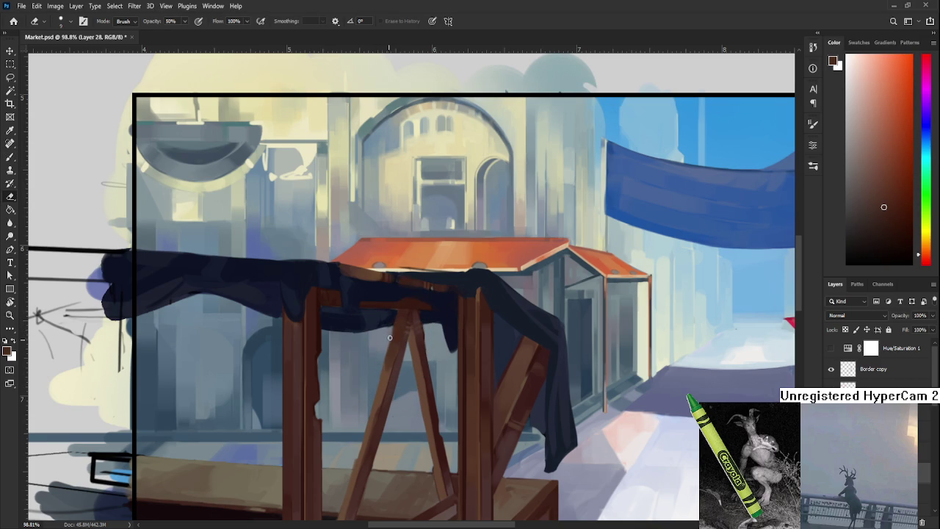
# Return to the Brush, sample a stall colour, rotate the view along the beams and shrink the brush
pyautogui.scroll(-5, 371, 389)
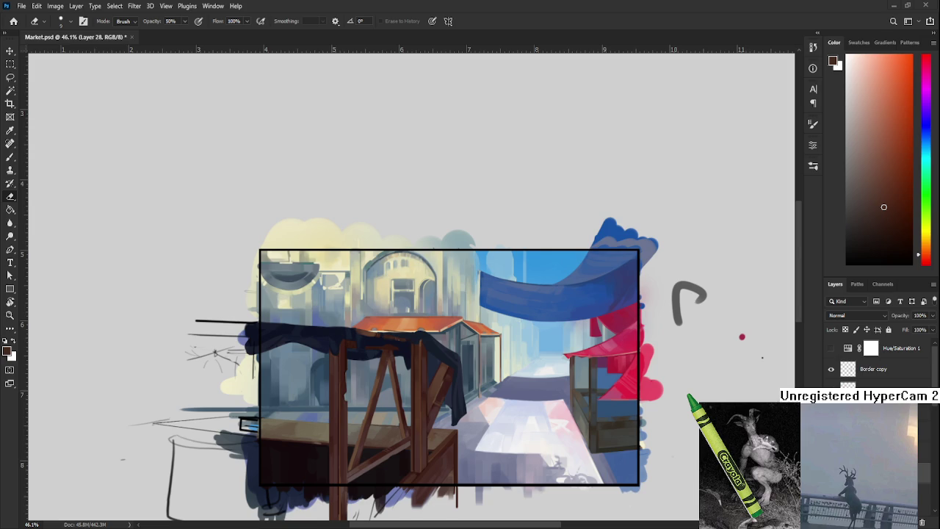
pyautogui.scroll(3, 379, 325)
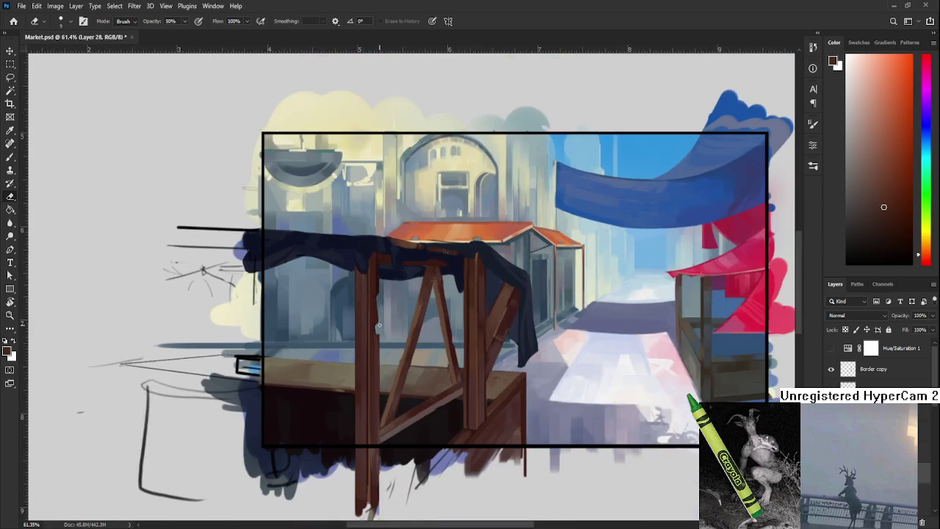
pyautogui.scroll(1, 379, 325)
pyautogui.scroll(2, 382, 323)
pyautogui.scroll(2, 407, 308)
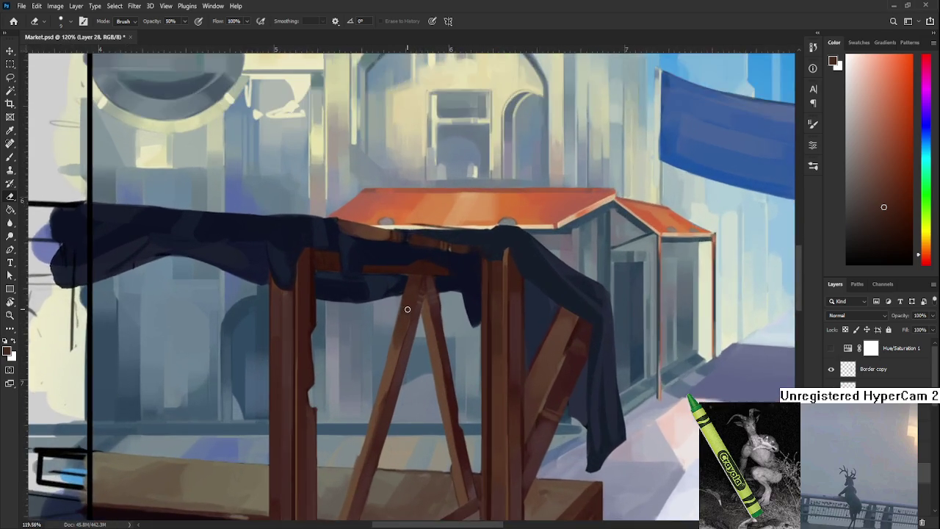
pyautogui.press('b')
pyautogui.keyDown('alt'); pyautogui.click(415, 341); pyautogui.keyUp('alt')
pyautogui.press('r')
pyautogui.moveTo(415, 345); pyautogui.dragTo(403, 378)
pyautogui.scroll(1, 458, 378)
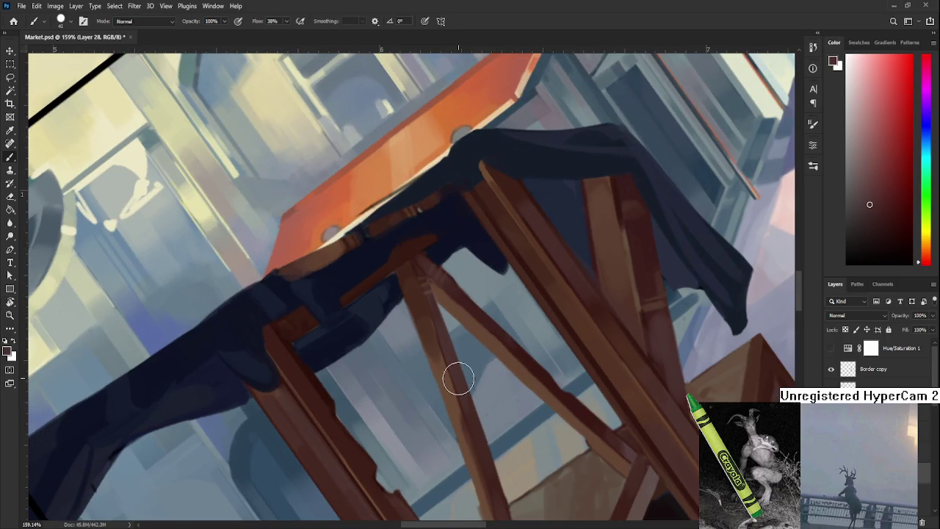
pyautogui.press('[')
pyautogui.press('[')
pyautogui.press('[')
pyautogui.press('[')
pyautogui.press('[')
# Pick lighter reddish-brown wood tones at the crossbeam joint beneath the dark cloth
pyautogui.keyDown('alt'); pyautogui.click(408, 258); pyautogui.keyUp('alt')
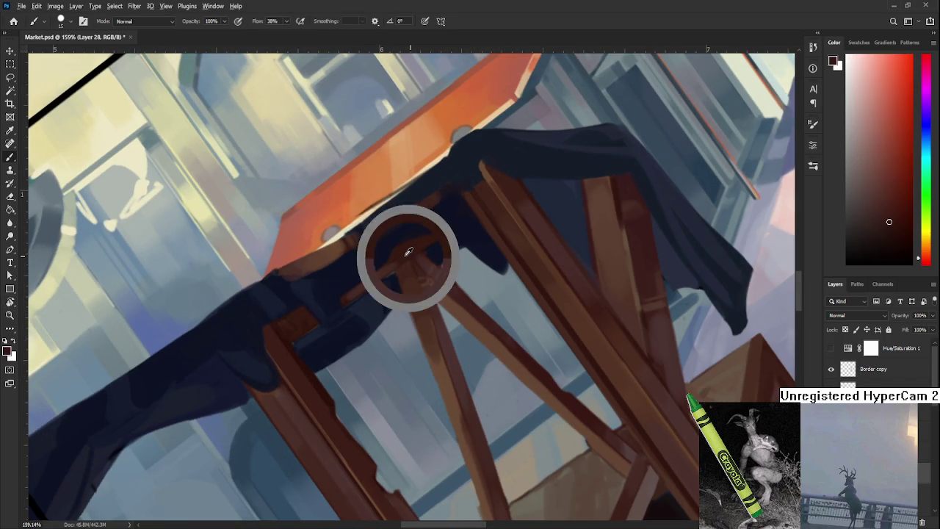
pyautogui.keyDown('alt'); pyautogui.click(362, 280); pyautogui.keyUp('alt')
pyautogui.keyDown('alt'); pyautogui.click(399, 254); pyautogui.keyUp('alt')
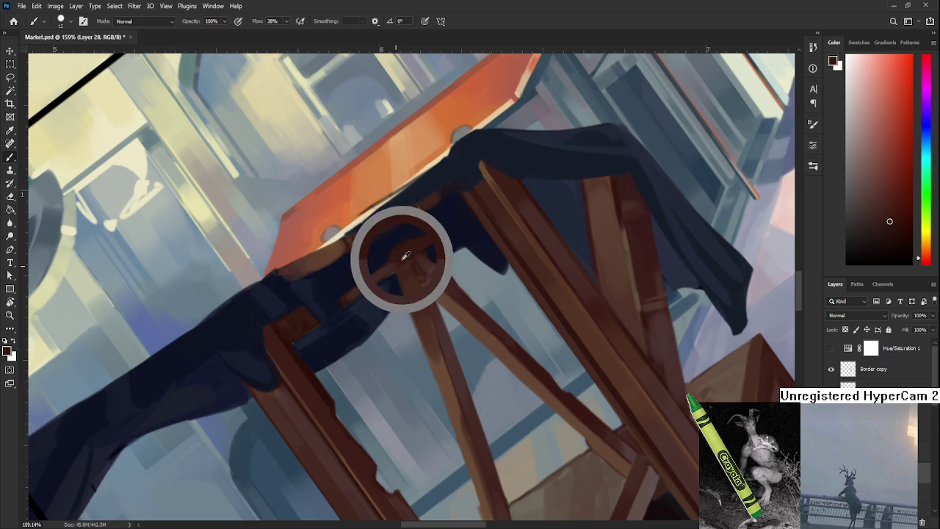
pyautogui.keyDown('alt'); pyautogui.click(367, 285); pyautogui.keyUp('alt')
pyautogui.moveTo(418, 246); pyautogui.dragTo(389, 271)
pyautogui.keyDown('alt'); pyautogui.click(381, 272); pyautogui.keyUp('alt')
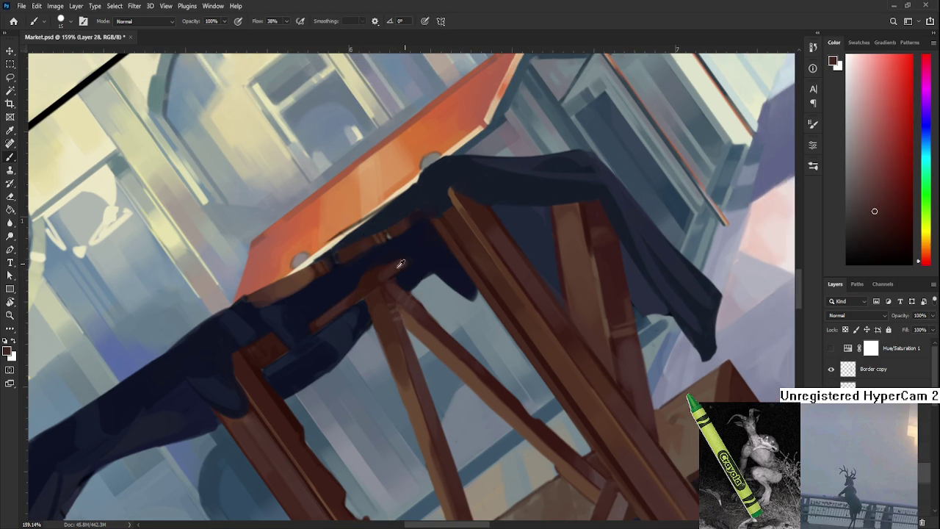
pyautogui.keyDown('alt'); pyautogui.click(397, 265); pyautogui.keyUp('alt')
pyautogui.scroll(-8, 406, 252)
# Level the canvas rotation and bring the stall's lower posts into view with the Brush
pyautogui.press('r')
pyautogui.moveTo(514, 316); pyautogui.dragTo(496, 363)
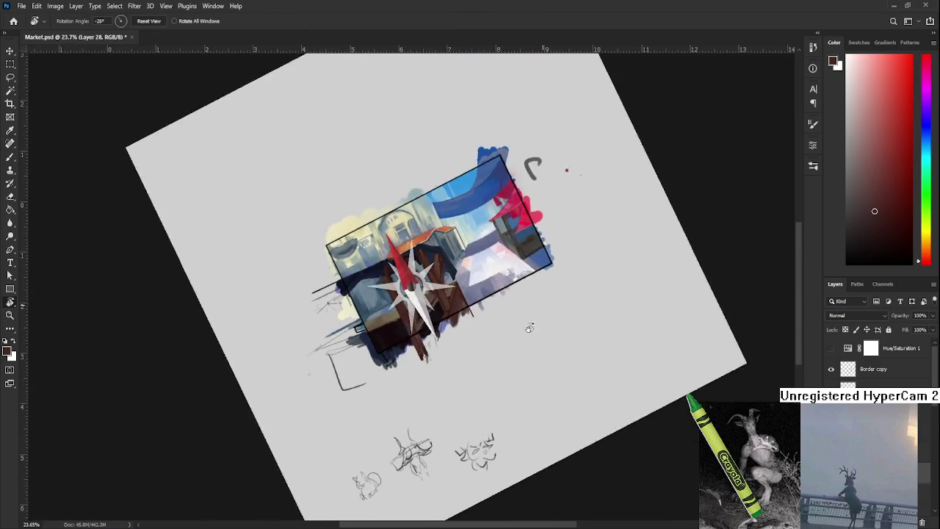
pyautogui.scroll(1, 442, 313)
pyautogui.scroll(3, 442, 314)
pyautogui.scroll(2, 442, 314)
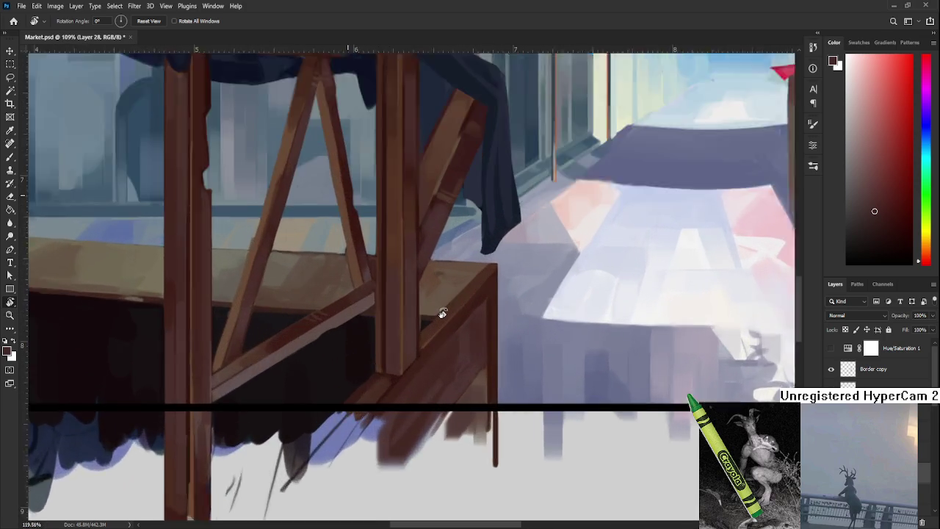
pyautogui.scroll(2, 442, 313)
pyautogui.scroll(-2, 442, 314)
pyautogui.scroll(1, 441, 316)
pyautogui.press('b')
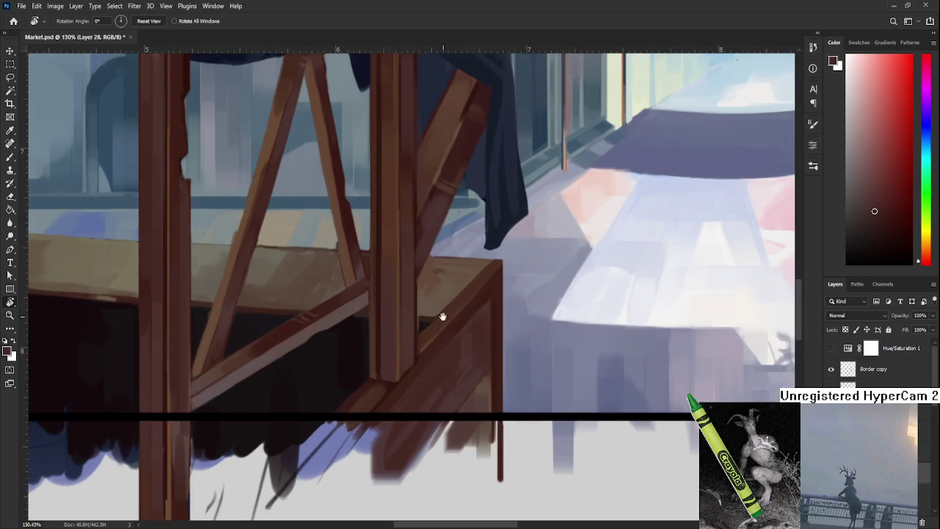
pyautogui.moveTo(441, 319); pyautogui.dragTo(377, 339)
# Sample several wood tones around the base of the stall posts
pyautogui.keyDown('alt'); pyautogui.click(343, 374); pyautogui.keyUp('alt')
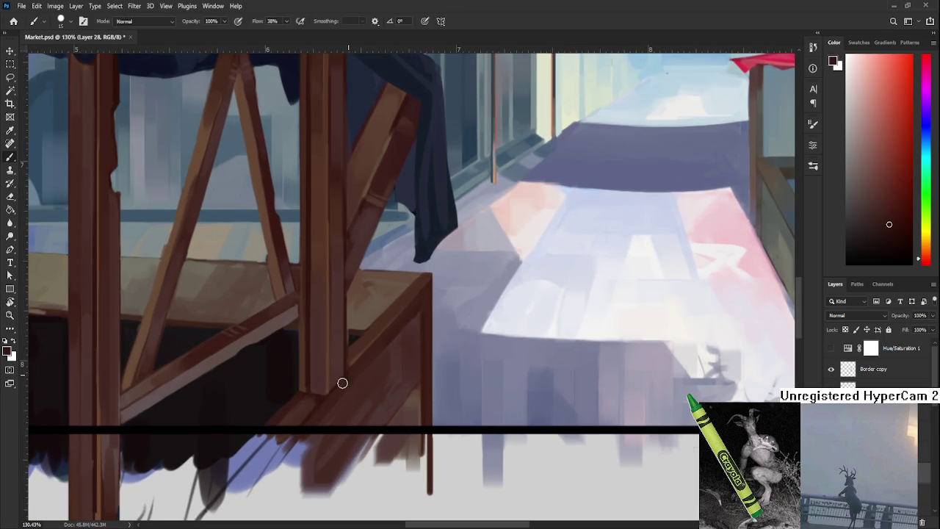
pyautogui.keyDown('alt'); pyautogui.click(358, 371); pyautogui.keyUp('alt')
pyautogui.keyDown('alt'); pyautogui.click(339, 388); pyautogui.keyUp('alt')
pyautogui.moveTo(375, 357); pyautogui.dragTo(357, 378)
pyautogui.keyDown('alt'); pyautogui.click(377, 346); pyautogui.keyUp('alt')
pyautogui.keyDown('alt'); pyautogui.click(366, 359); pyautogui.keyUp('alt')
pyautogui.keyDown('alt'); pyautogui.click(357, 372); pyautogui.keyUp('alt')
# Take the dark brown from the central post's base as the paint colour
pyautogui.moveTo(343, 390); pyautogui.dragTo(432, 331)
pyautogui.keyDown('alt'); pyautogui.click(395, 357); pyautogui.keyUp('alt')
pyautogui.keyDown('alt'); pyautogui.click(371, 392); pyautogui.keyUp('alt')
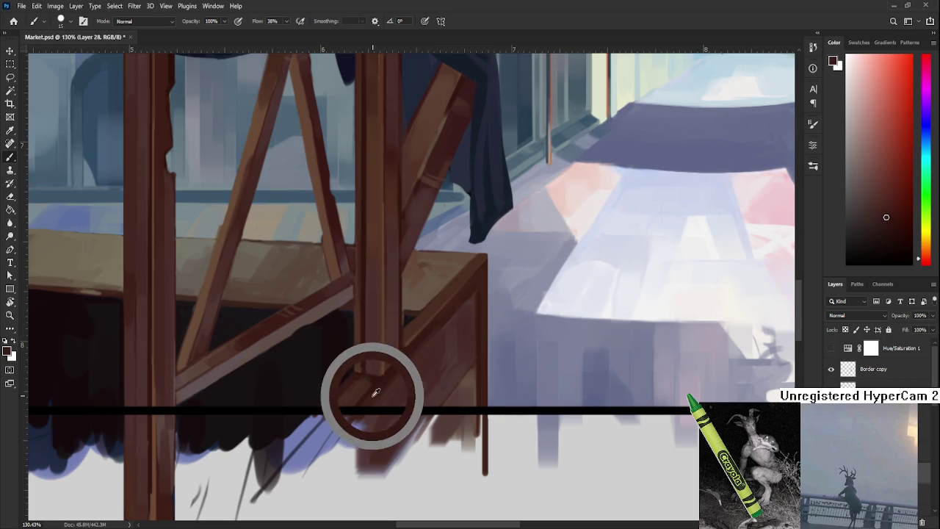
pyautogui.keyDown('alt'); pyautogui.click(380, 391); pyautogui.keyUp('alt')
pyautogui.keyDown('alt'); pyautogui.click(382, 389); pyautogui.keyUp('alt')
pyautogui.moveTo(388, 378); pyautogui.dragTo(396, 390)
pyautogui.keyDown('alt'); pyautogui.click(396, 388); pyautogui.keyUp('alt')
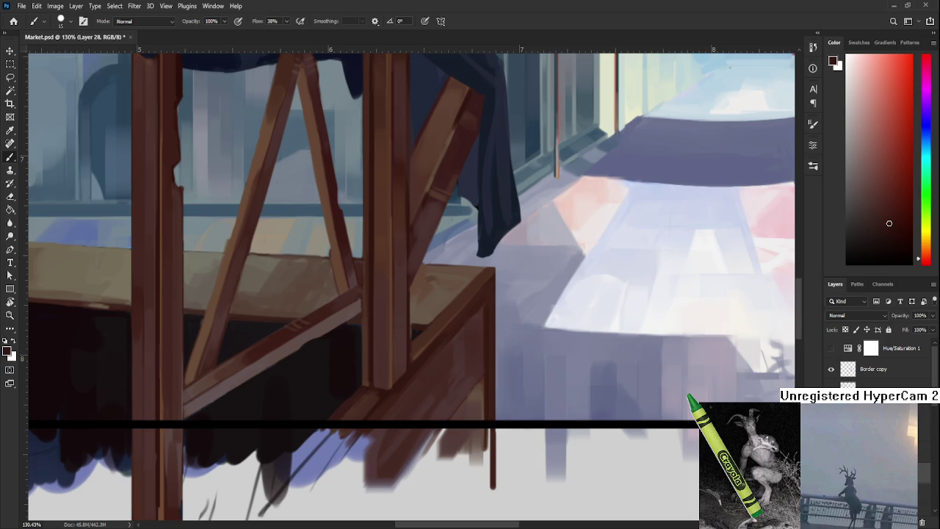
# Zoom out to about 73.6% so the whole framed market painting is visible
pyautogui.scroll(-2, 350, 463)
pyautogui.scroll(-3, 350, 462)
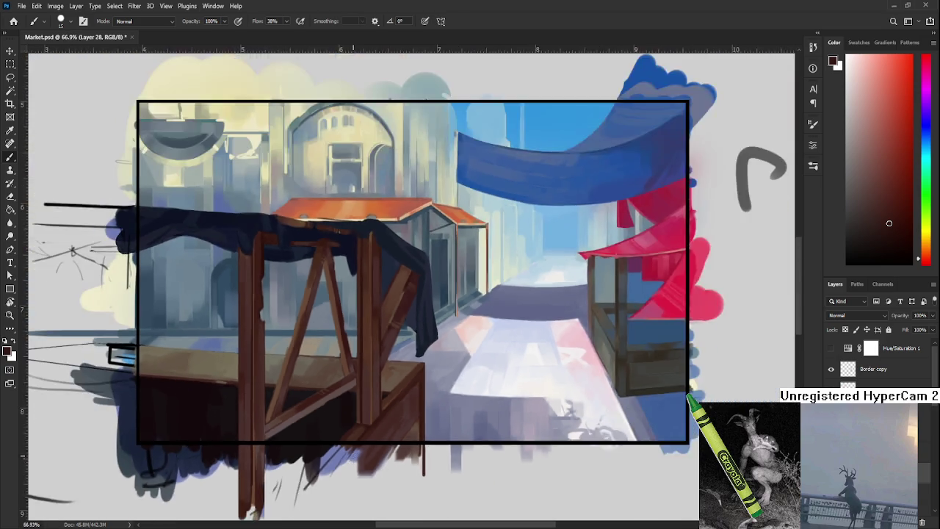
pyautogui.scroll(1, 338, 441)
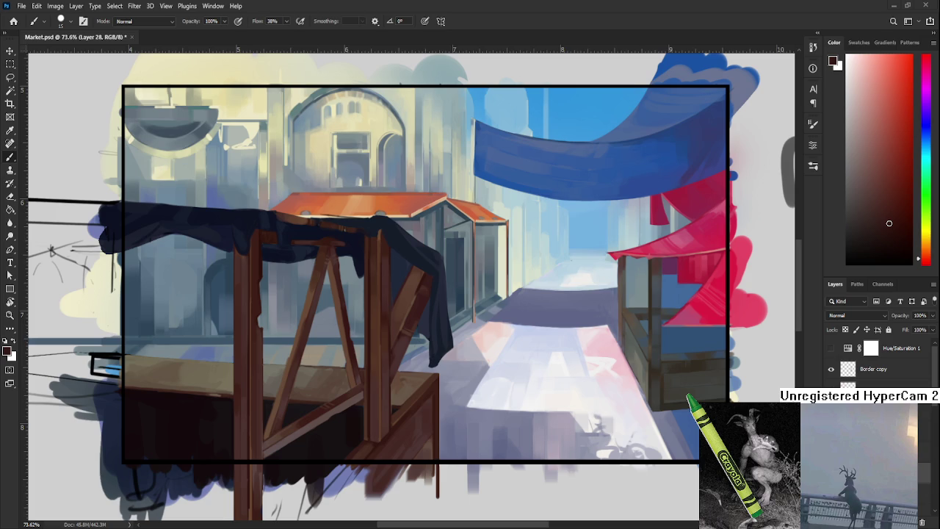
pyautogui.scroll(-2, 393, 423)
# Zoom in on the stall's lower braces and sample wood browns from the brace
pyautogui.scroll(3, 355, 416)
pyautogui.moveTo(332, 399)
pyautogui.mouseDown()
pyautogui.moveTo(406, 348)
pyautogui.moveTo(428, 353)
pyautogui.moveTo(392, 357)
pyautogui.mouseUp()
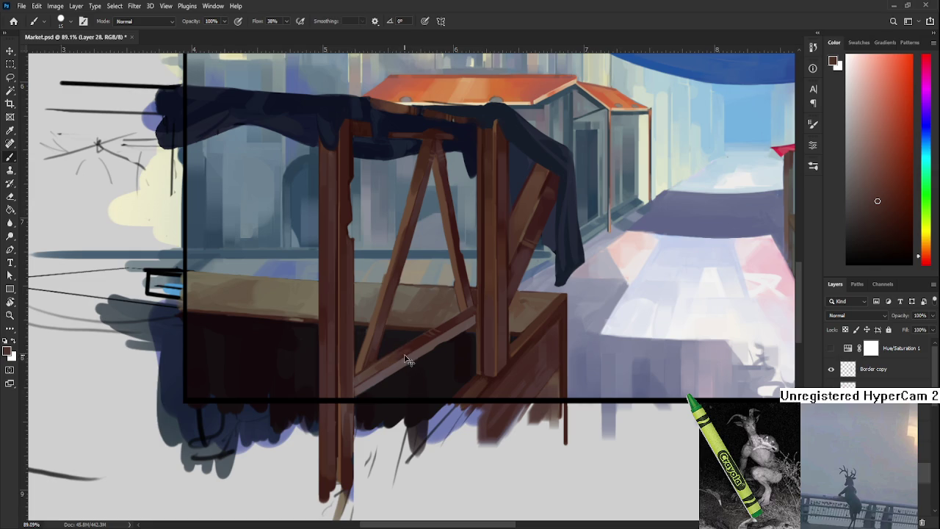
pyautogui.keyDown('alt'); pyautogui.click(415, 345); pyautogui.keyUp('alt')
pyautogui.keyDown('alt'); pyautogui.click(416, 344); pyautogui.keyUp('alt')
pyautogui.keyDown('alt'); pyautogui.click(405, 352); pyautogui.keyUp('alt')
pyautogui.keyDown('alt'); pyautogui.click(373, 367); pyautogui.keyUp('alt')
pyautogui.keyDown('alt'); pyautogui.click(384, 361); pyautogui.keyUp('alt')
# Settle on a lighter brown from near the diagonal brace's lower end
pyautogui.keyDown('alt'); pyautogui.click(373, 369); pyautogui.keyUp('alt')
pyautogui.keyDown('alt'); pyautogui.click(396, 353); pyautogui.keyUp('alt')
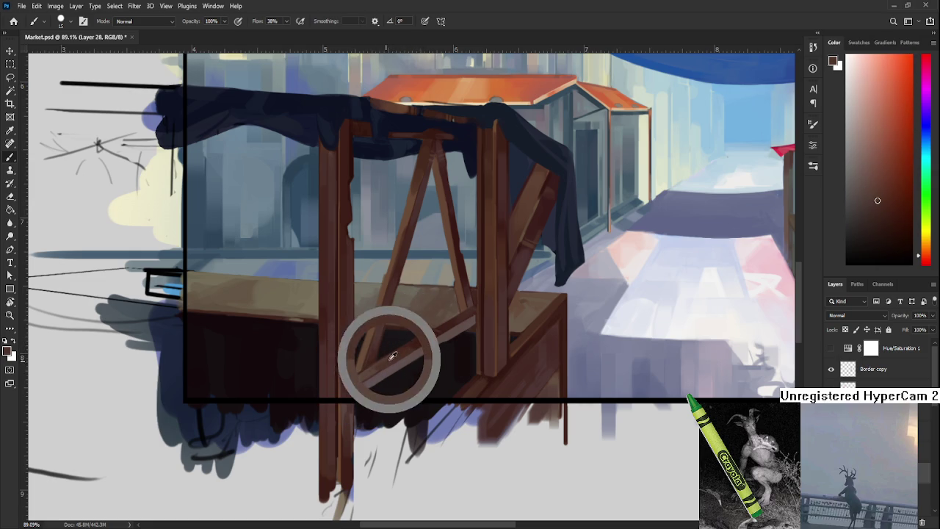
pyautogui.keyDown('alt'); pyautogui.click(389, 358); pyautogui.keyUp('alt')
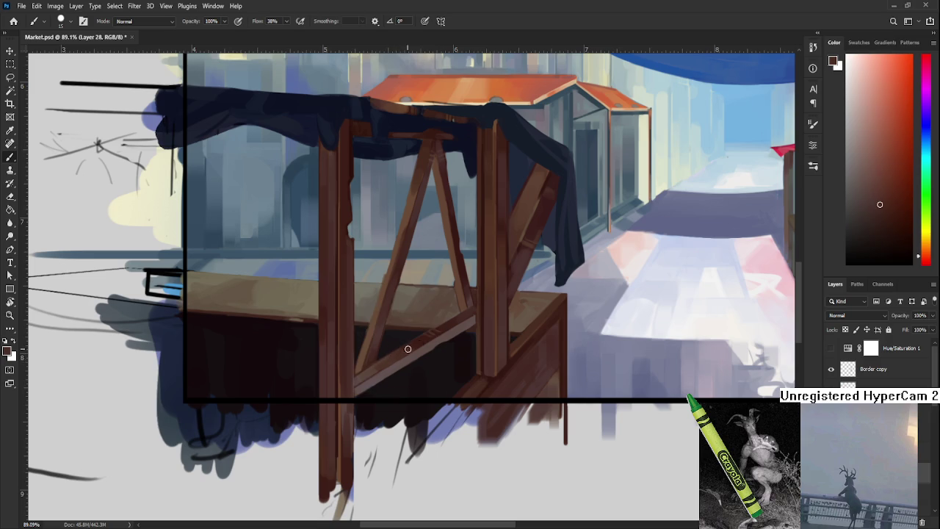
pyautogui.keyDown('alt'); pyautogui.click(390, 360); pyautogui.keyUp('alt')
pyautogui.keyDown('alt'); pyautogui.click(370, 371); pyautogui.keyUp('alt')
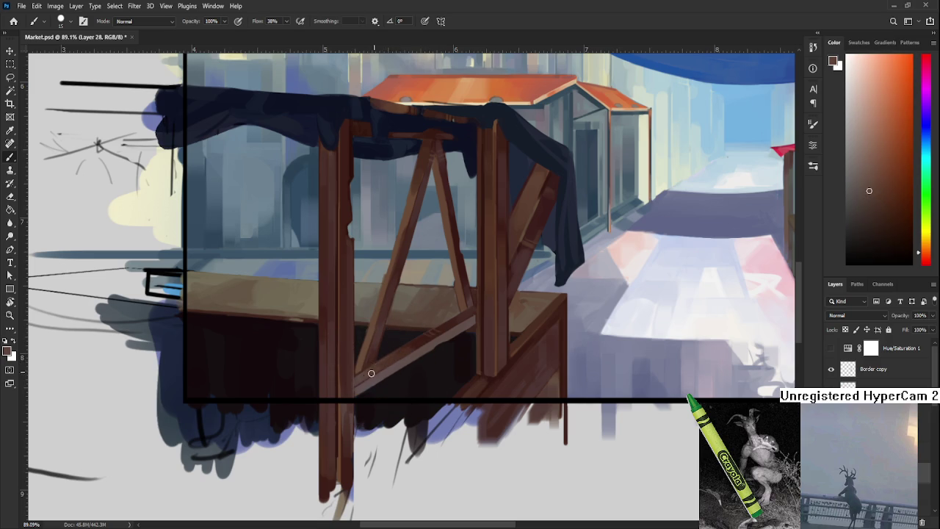
pyautogui.keyDown('alt'); pyautogui.click(371, 373); pyautogui.keyUp('alt')
pyautogui.keyDown('alt'); pyautogui.click(370, 370); pyautogui.keyUp('alt')
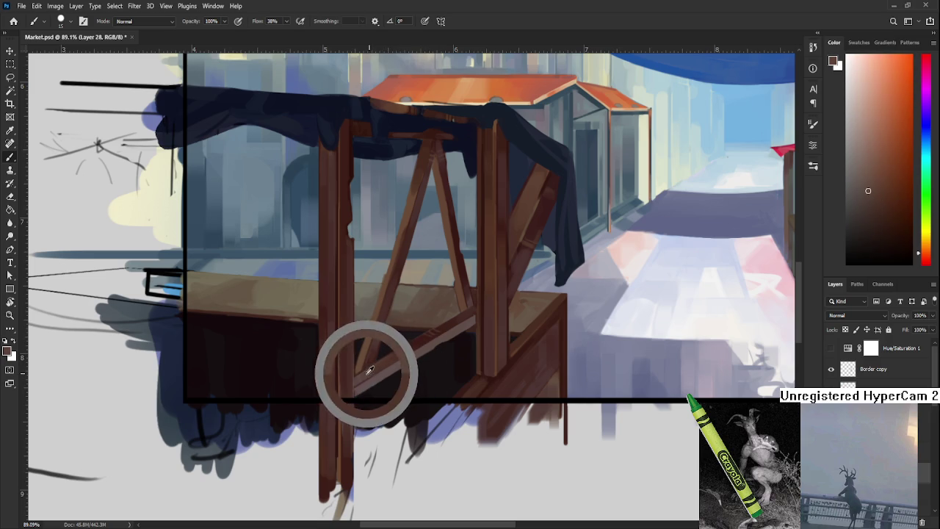
pyautogui.keyDown('alt'); pyautogui.click(371, 371); pyautogui.keyUp('alt')
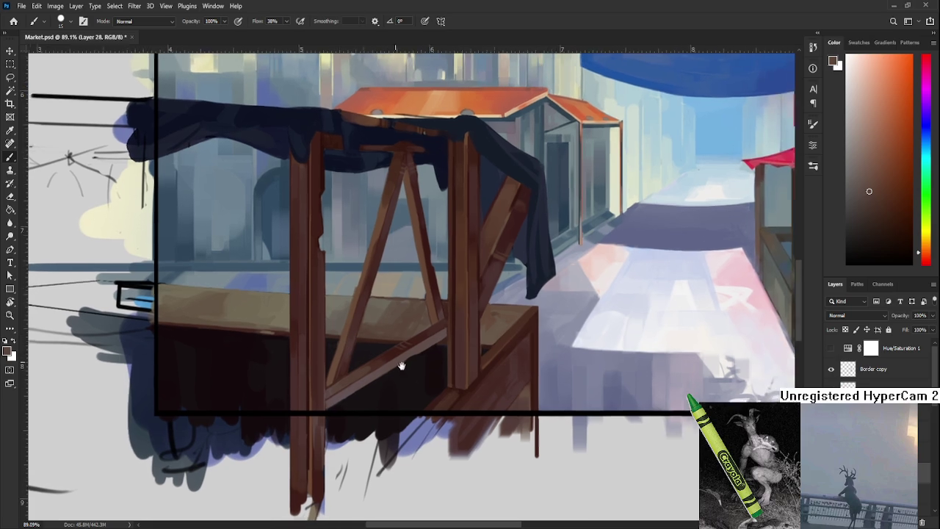
# Tilt the view and paint a lit edge along the brace's lower end
pyautogui.press('r')
pyautogui.moveTo(445, 370)
pyautogui.mouseDown()
pyautogui.moveTo(405, 378)
pyautogui.moveTo(349, 364)
pyautogui.mouseUp()
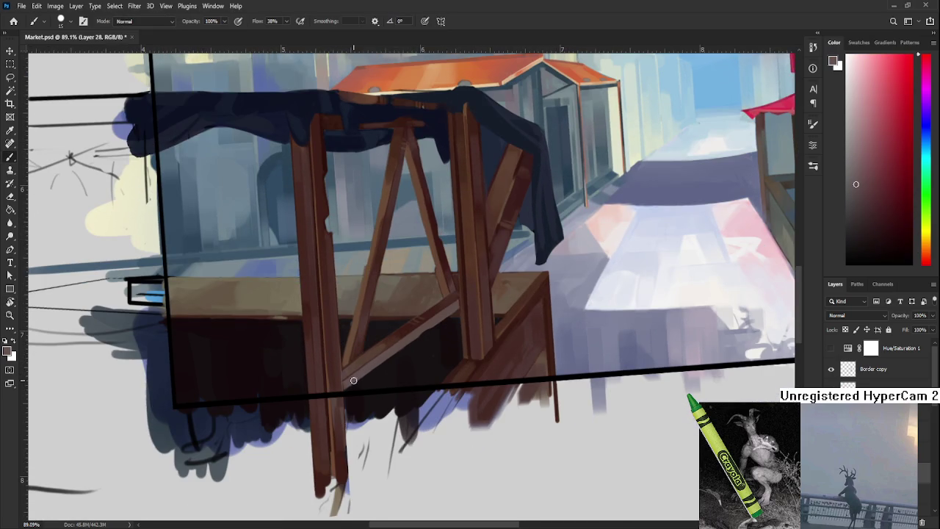
pyautogui.moveTo(345, 393); pyautogui.dragTo(363, 379)
pyautogui.keyDown('alt'); pyautogui.click(415, 341); pyautogui.keyUp('alt')
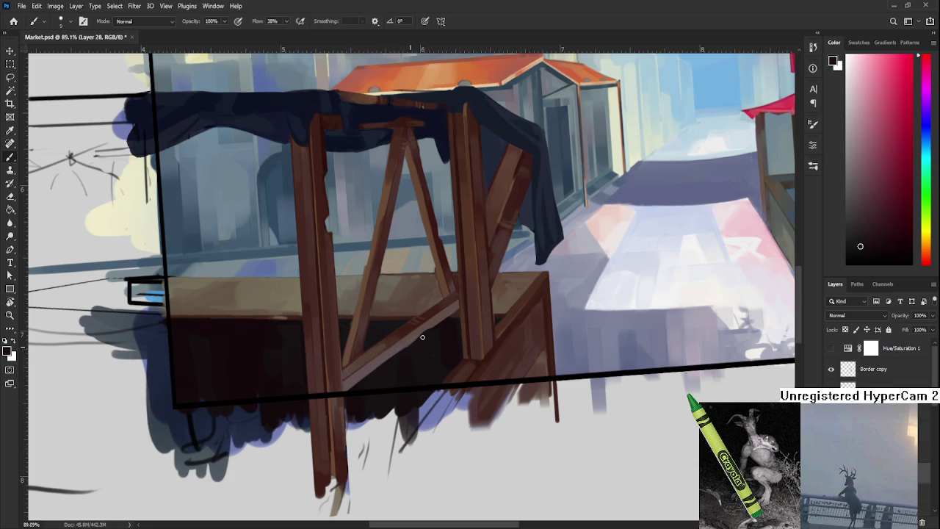
pyautogui.scroll(2, 404, 353)
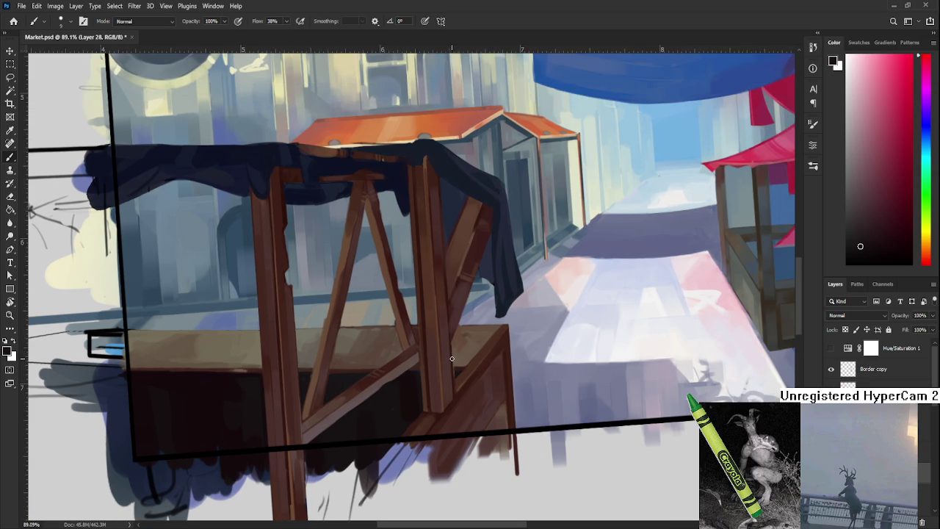
pyautogui.scroll(-1, 452, 359)
pyautogui.scroll(2, 402, 338)
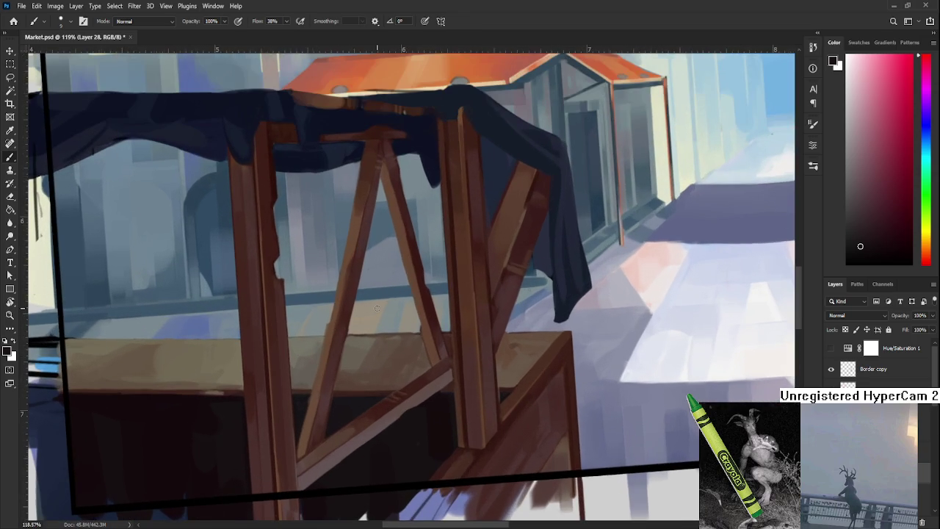
# Level the canvas and sample orange-brown and darker red-brown from the beam and post
pyautogui.press('r')
pyautogui.moveTo(457, 352); pyautogui.dragTo(364, 376)
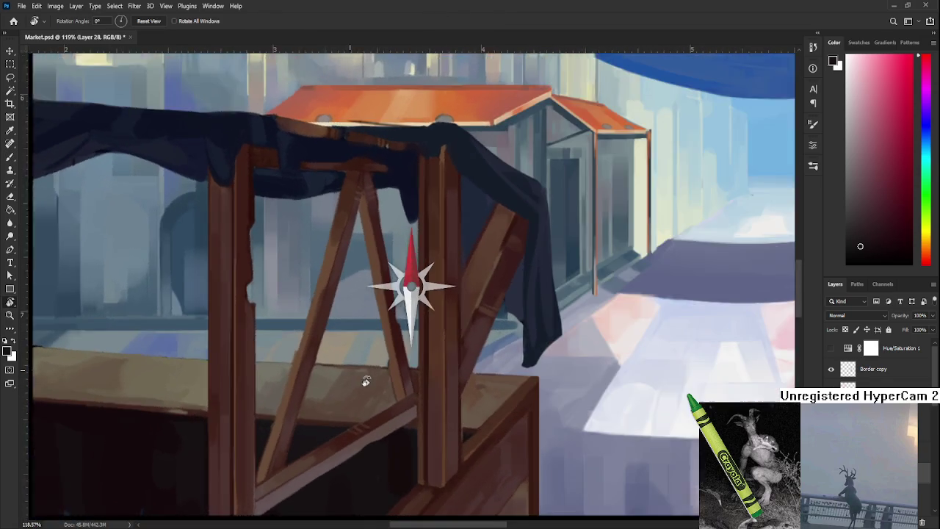
pyautogui.press('b')
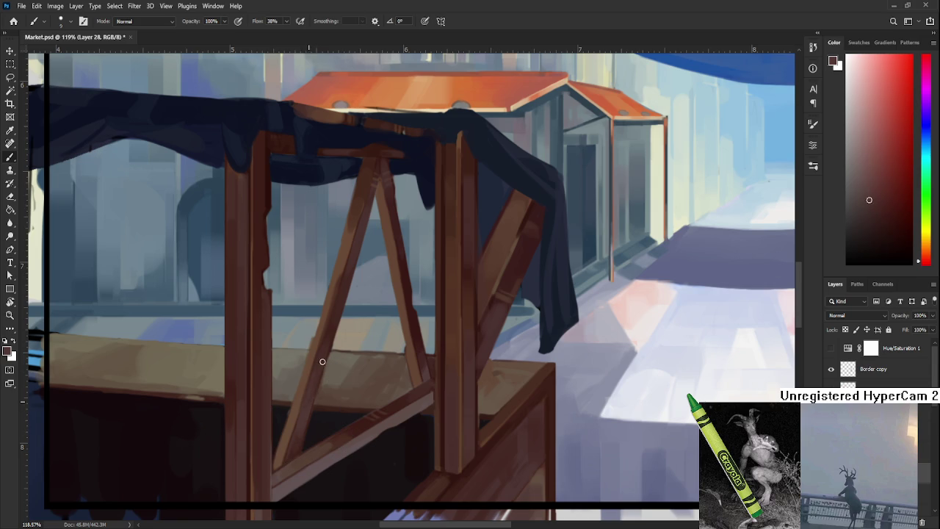
pyautogui.keyDown('alt'); pyautogui.click(310, 371); pyautogui.keyUp('alt')
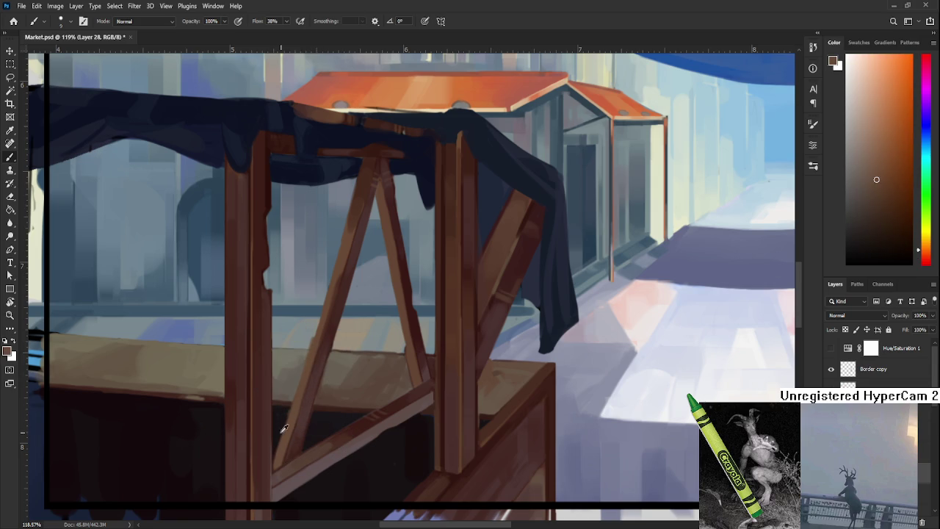
pyautogui.keyDown('alt'); pyautogui.click(257, 427); pyautogui.keyUp('alt')
pyautogui.moveTo(257, 428); pyautogui.dragTo(253, 424)
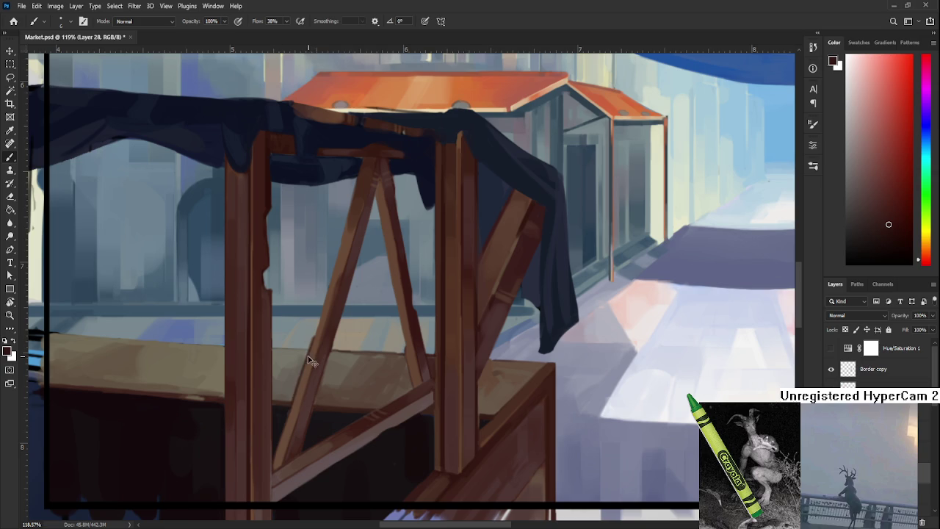
pyautogui.keyDown('alt'); pyautogui.click(308, 370); pyautogui.keyUp('alt')
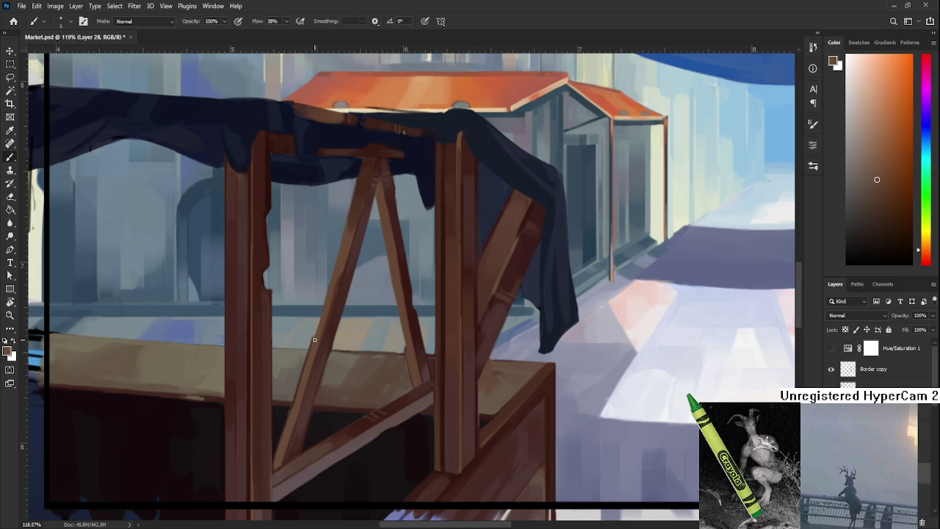
# Work down the A-frame's left leg, sampling orange-brown and red-brown tones
pyautogui.moveTo(315, 341); pyautogui.dragTo(299, 406)
pyautogui.keyDown('alt'); pyautogui.click(321, 373); pyautogui.keyUp('alt')
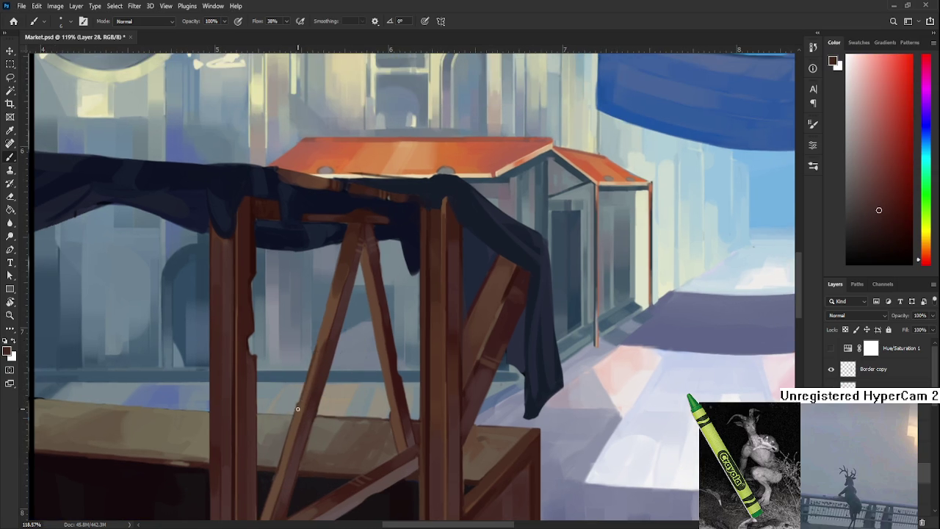
pyautogui.keyDown('alt'); pyautogui.click(303, 390); pyautogui.keyUp('alt')
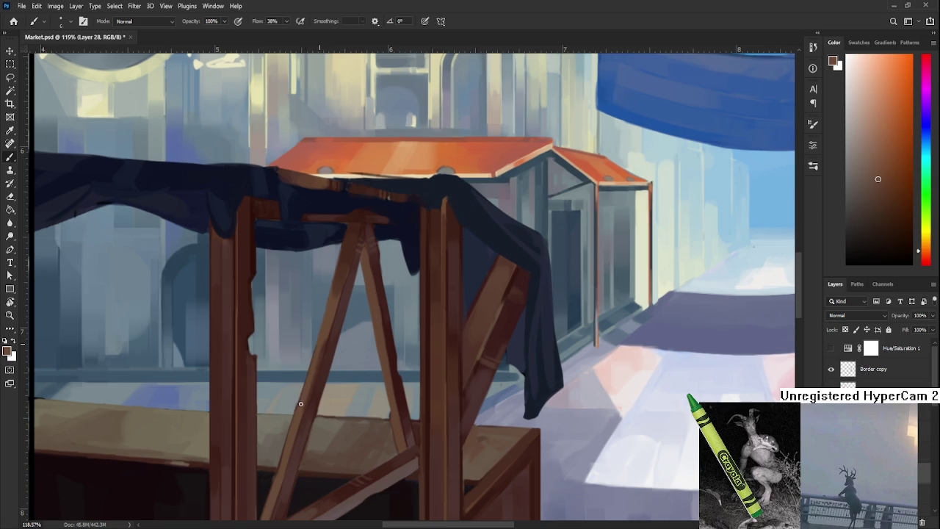
pyautogui.moveTo(316, 348); pyautogui.dragTo(307, 394)
pyautogui.keyDown('alt'); pyautogui.click(305, 410); pyautogui.keyUp('alt')
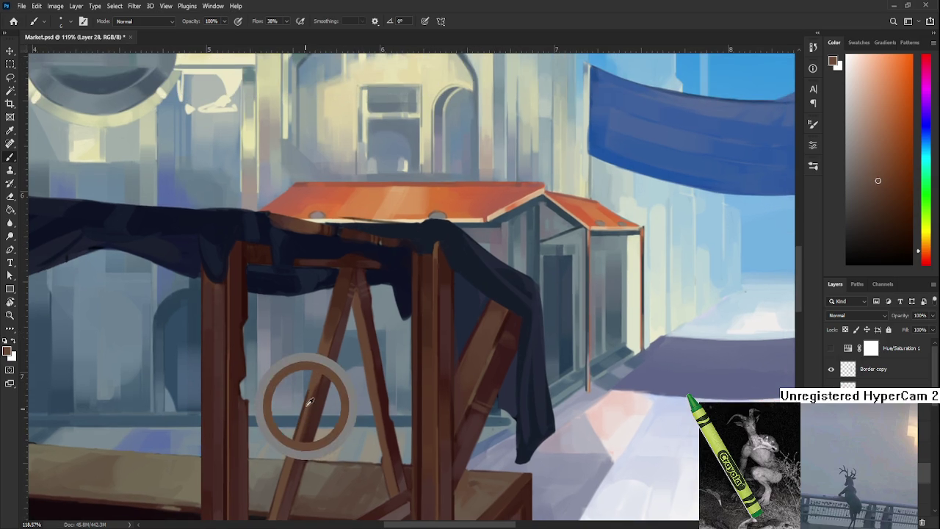
pyautogui.keyDown('alt'); pyautogui.click(311, 389); pyautogui.keyUp('alt')
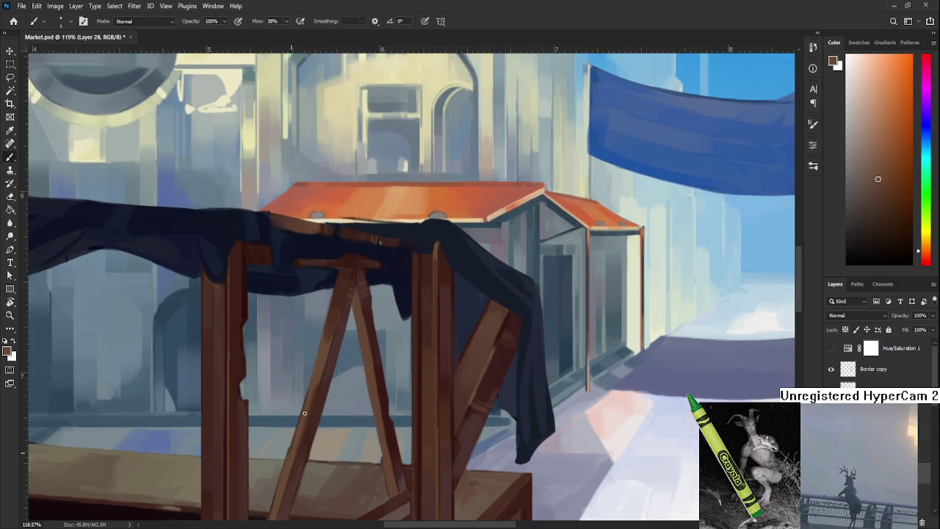
pyautogui.keyDown('alt'); pyautogui.click(307, 408); pyautogui.keyUp('alt')
pyautogui.moveTo(295, 438); pyautogui.dragTo(302, 403)
pyautogui.keyDown('alt'); pyautogui.click(295, 420); pyautogui.keyUp('alt')
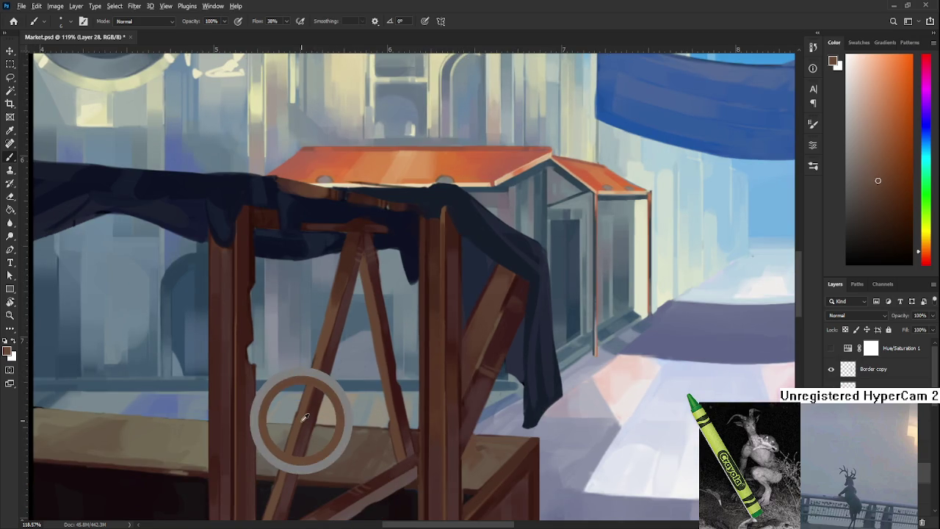
pyautogui.keyDown('alt'); pyautogui.click(319, 384); pyautogui.keyUp('alt')
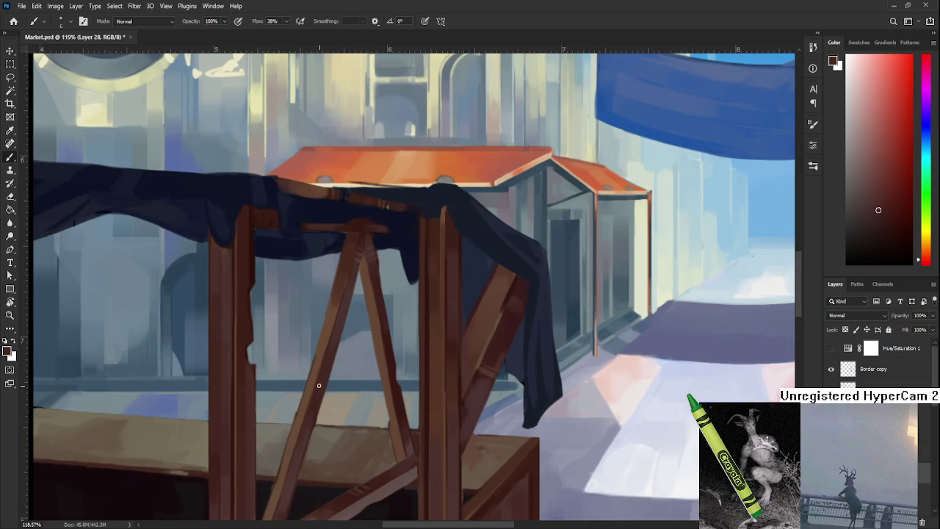
pyautogui.keyDown('alt'); pyautogui.click(315, 367); pyautogui.keyUp('alt')
# Pick a brown on the A-frame leg for its lit edge, then zoom out
pyautogui.moveTo(314, 375); pyautogui.dragTo(310, 405)
pyautogui.keyDown('alt'); pyautogui.click(314, 389); pyautogui.keyUp('alt')
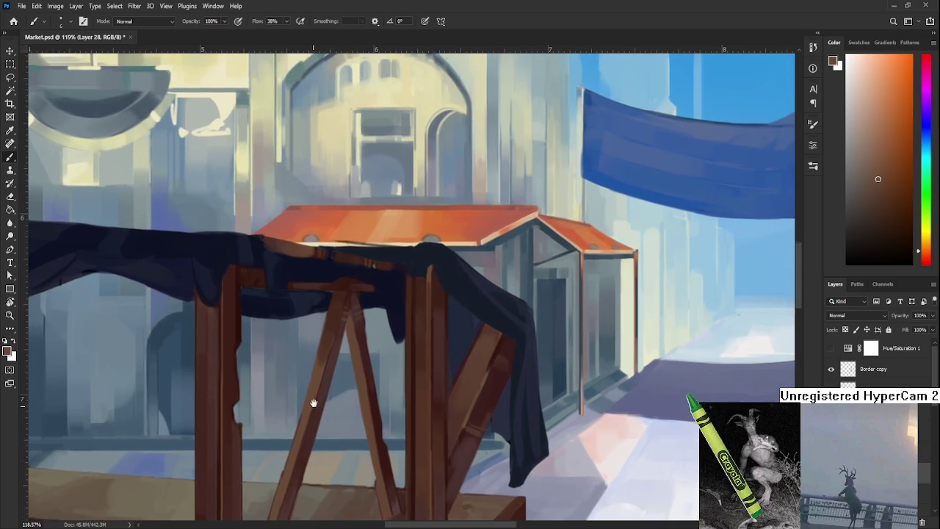
pyautogui.keyDown('alt'); pyautogui.click(323, 364); pyautogui.keyUp('alt')
pyautogui.keyDown('alt'); pyautogui.click(322, 365); pyautogui.keyUp('alt')
pyautogui.keyDown('alt'); pyautogui.click(322, 364); pyautogui.keyUp('alt')
pyautogui.scroll(-1, 320, 354)
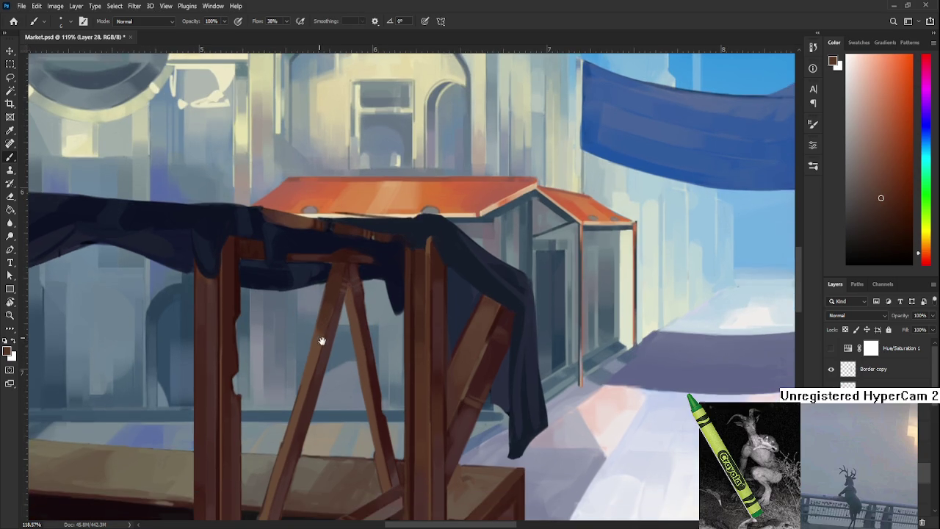
pyautogui.scroll(-3, 323, 351)
pyautogui.scroll(-3, 332, 345)
pyautogui.scroll(3, 331, 345)
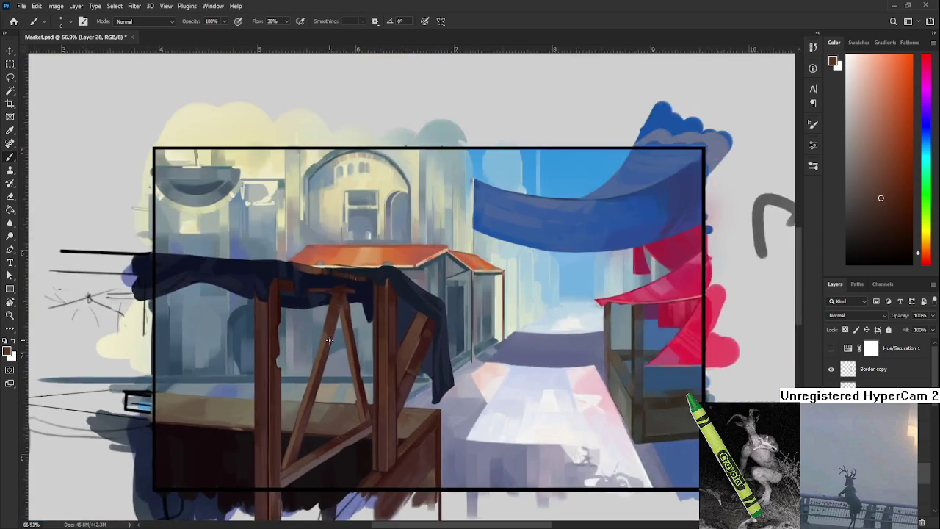
# Rotate the canvas to an angle suited to painting the braces
pyautogui.scroll(3, 331, 341)
pyautogui.scroll(2, 330, 338)
pyautogui.scroll(-5, 331, 337)
pyautogui.press('r')
pyautogui.moveTo(331, 336); pyautogui.dragTo(456, 352)
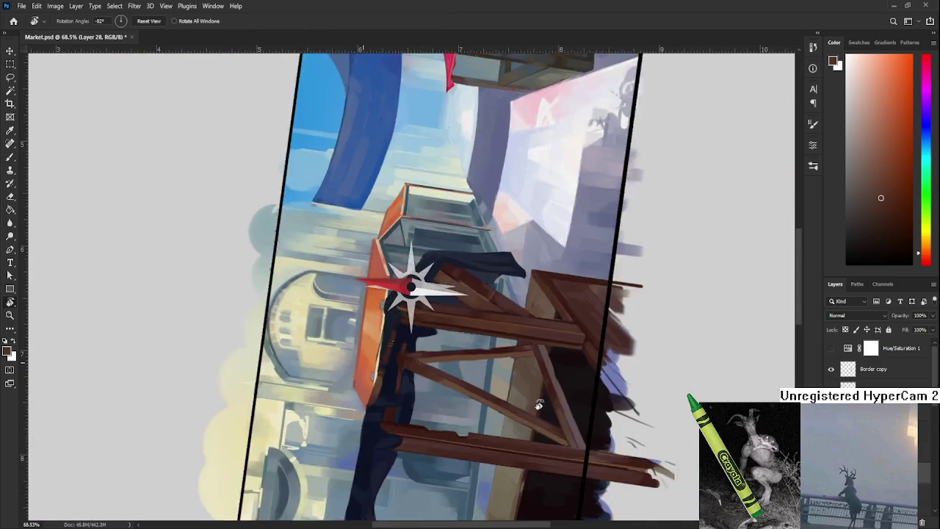
pyautogui.scroll(3, 456, 352)
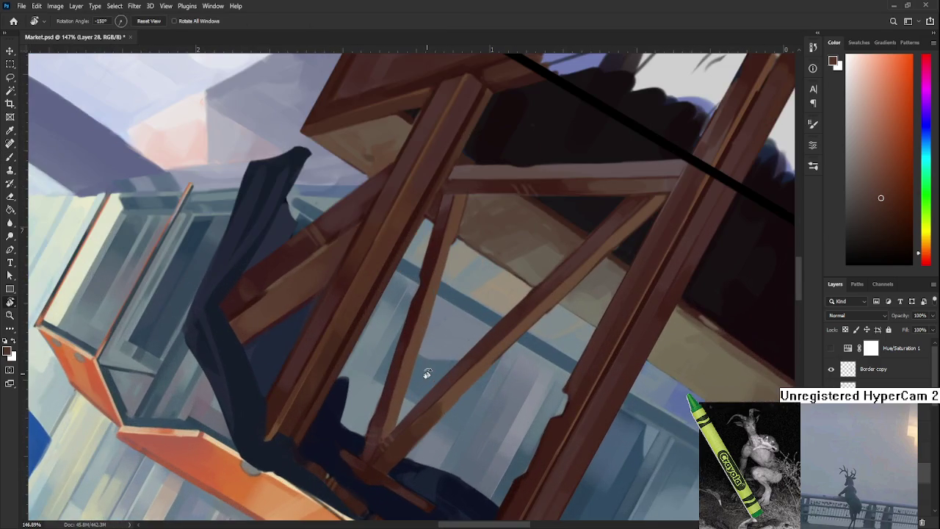
pyautogui.moveTo(426, 374); pyautogui.dragTo(383, 337)
pyautogui.press('b')
# Sample orange-brown and dark red from the stall wood and tilt the view about 19°
pyautogui.keyDown('alt'); pyautogui.click(382, 336); pyautogui.keyUp('alt')
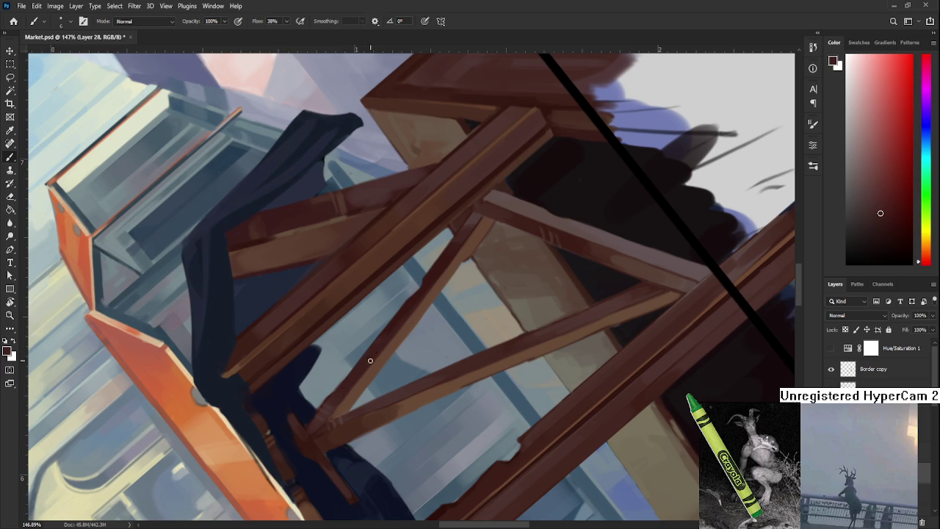
pyautogui.keyDown('alt'); pyautogui.click(382, 357); pyautogui.keyUp('alt')
pyautogui.keyDown('alt'); pyautogui.click(407, 329); pyautogui.keyUp('alt')
pyautogui.keyDown('alt'); pyautogui.click(404, 316); pyautogui.keyUp('alt')
pyautogui.press('r')
pyautogui.moveTo(478, 269)
pyautogui.mouseDown()
pyautogui.moveTo(455, 325)
pyautogui.moveTo(399, 357)
pyautogui.moveTo(361, 397)
pyautogui.moveTo(385, 388)
pyautogui.mouseUp()
pyautogui.press('b')
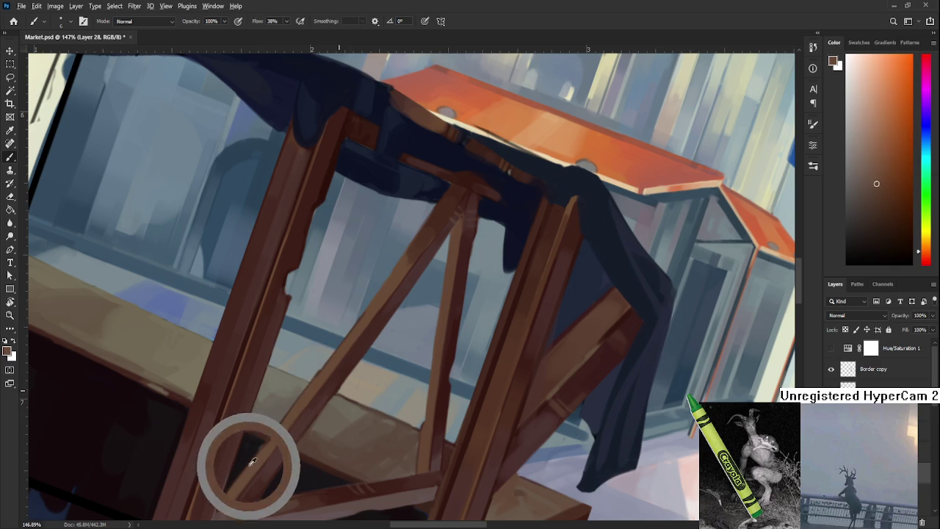
# Take the near-black purple from the stall's shadowed underside and zoom out to the whole painting
pyautogui.keyDown('alt'); pyautogui.click(250, 455); pyautogui.keyUp('alt')
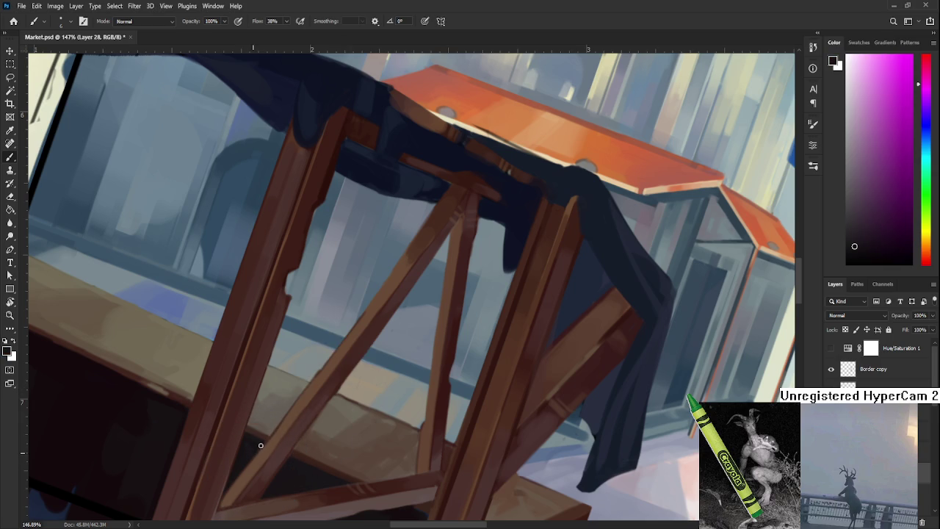
pyautogui.keyDown('alt'); pyautogui.click(265, 441); pyautogui.keyUp('alt')
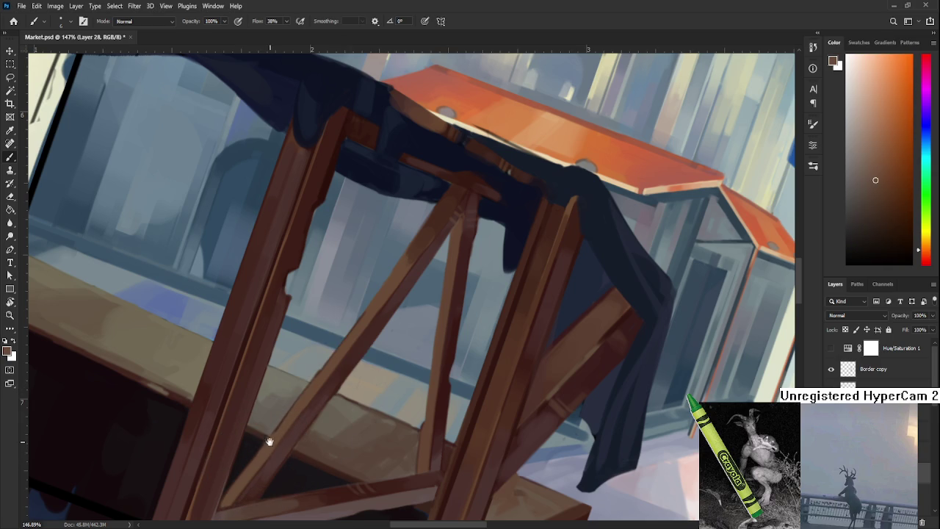
pyautogui.moveTo(270, 441); pyautogui.dragTo(306, 400)
pyautogui.keyDown('alt'); pyautogui.click(298, 439); pyautogui.keyUp('alt')
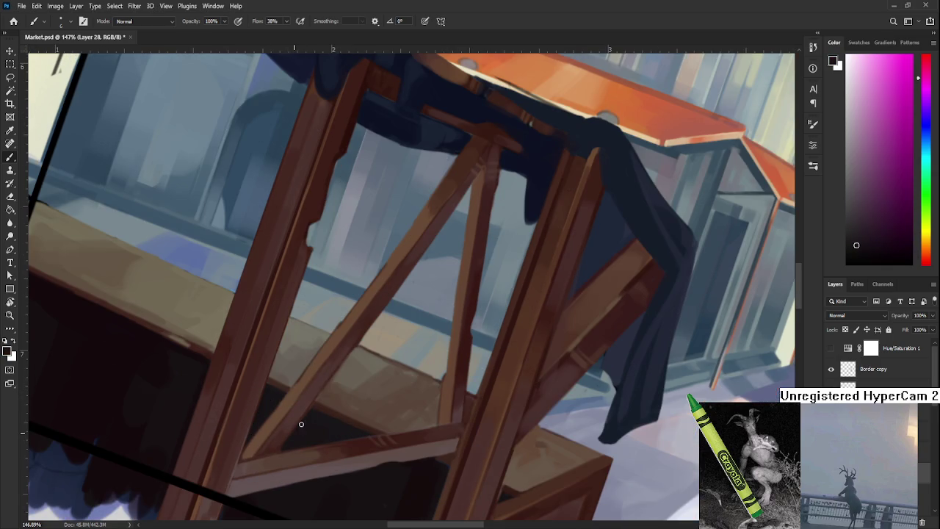
pyautogui.keyDown('alt'); pyautogui.click(314, 408); pyautogui.keyUp('alt')
pyautogui.keyDown('alt'); pyautogui.click(323, 399); pyautogui.keyUp('alt')
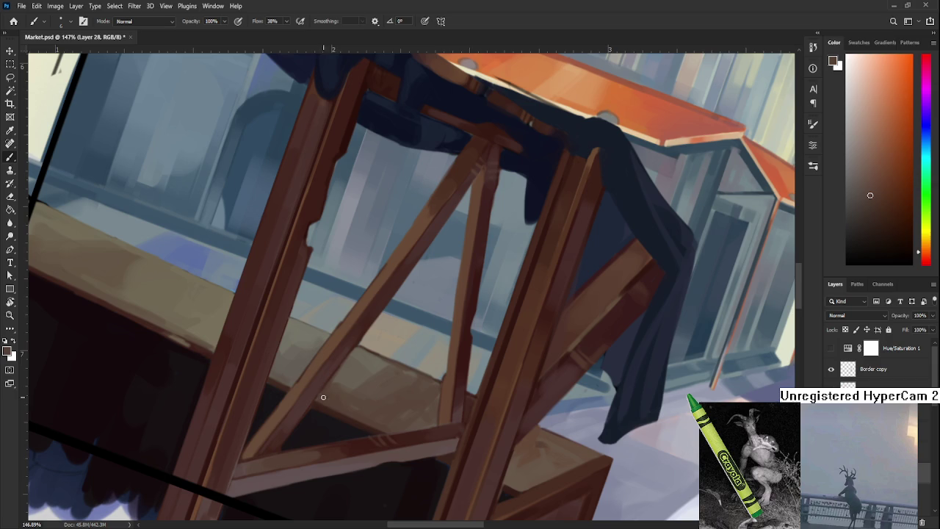
pyautogui.keyDown('alt'); pyautogui.click(318, 414); pyautogui.keyUp('alt')
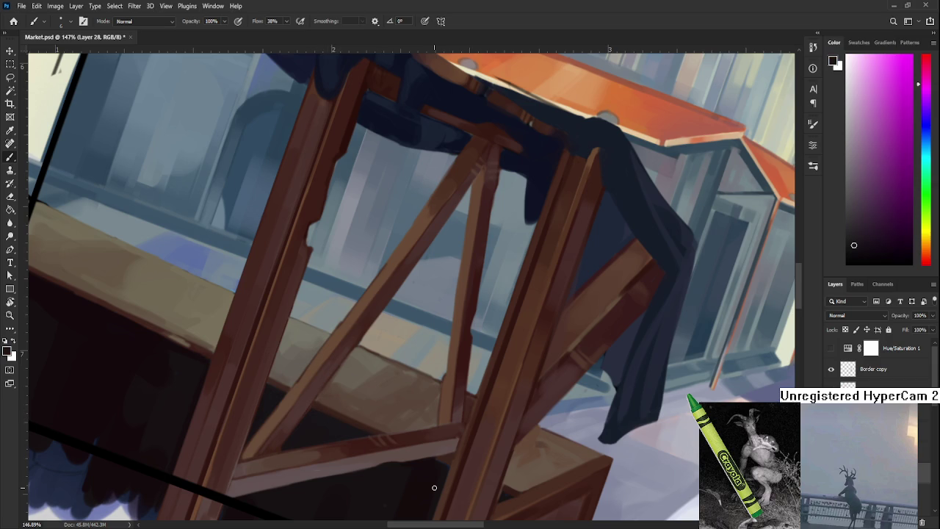
pyautogui.keyDown('alt'); pyautogui.click(347, 408); pyautogui.keyUp('alt')
pyautogui.scroll(-3, 355, 427)
pyautogui.scroll(-2, 355, 427)
pyautogui.scroll(-1, 353, 424)
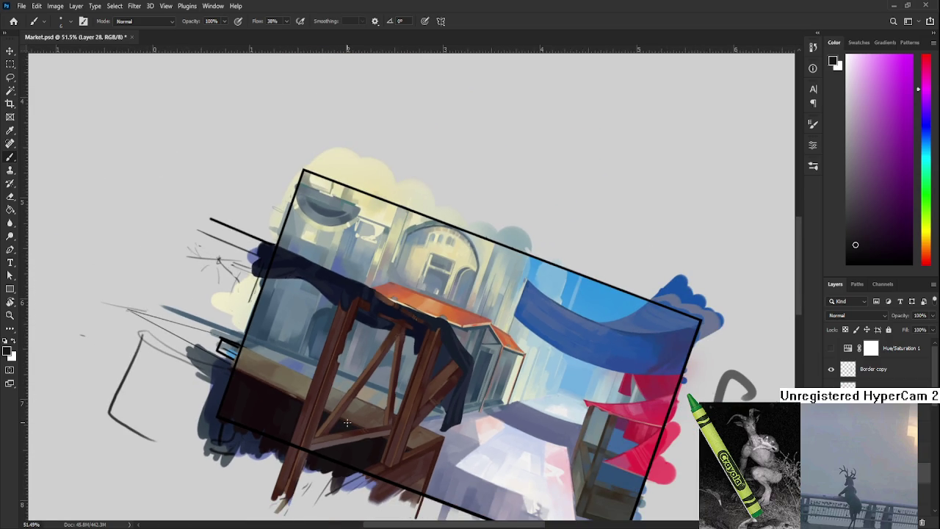
# Rotate the canvas view back to 0° so the stall sits level
pyautogui.scroll(2, 347, 423)
pyautogui.scroll(2, 347, 423)
pyautogui.press('r')
pyautogui.moveTo(347, 423); pyautogui.dragTo(455, 474)
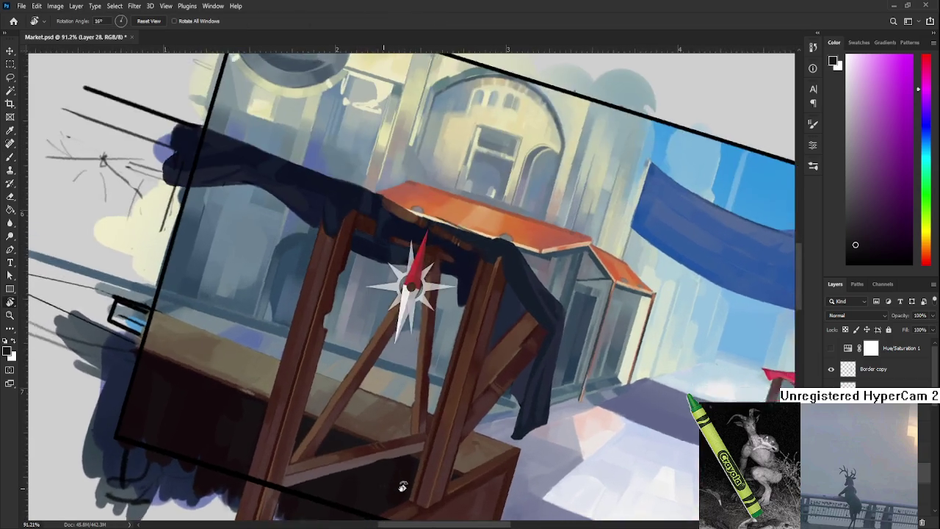
# Zoom in and pan around the stall to frame its left side
pyautogui.scroll(-2, 441, 434)
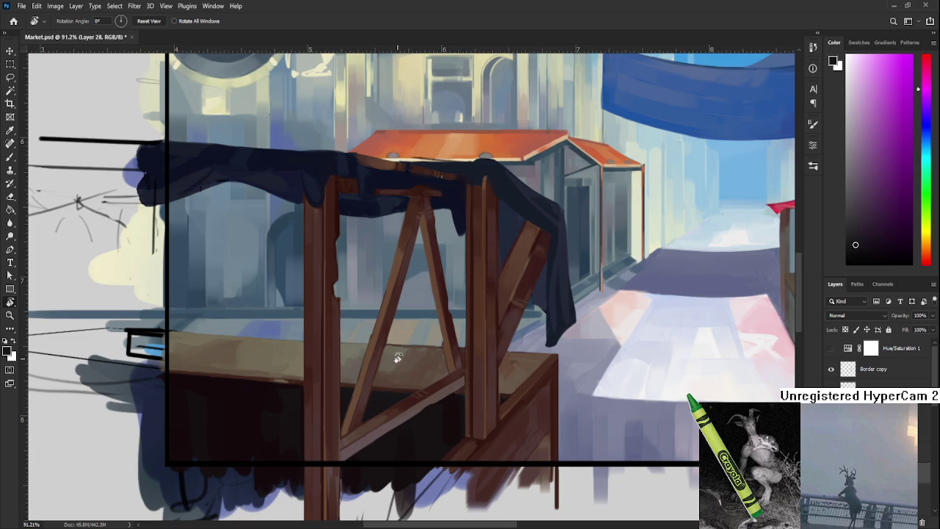
pyautogui.scroll(1, 397, 356)
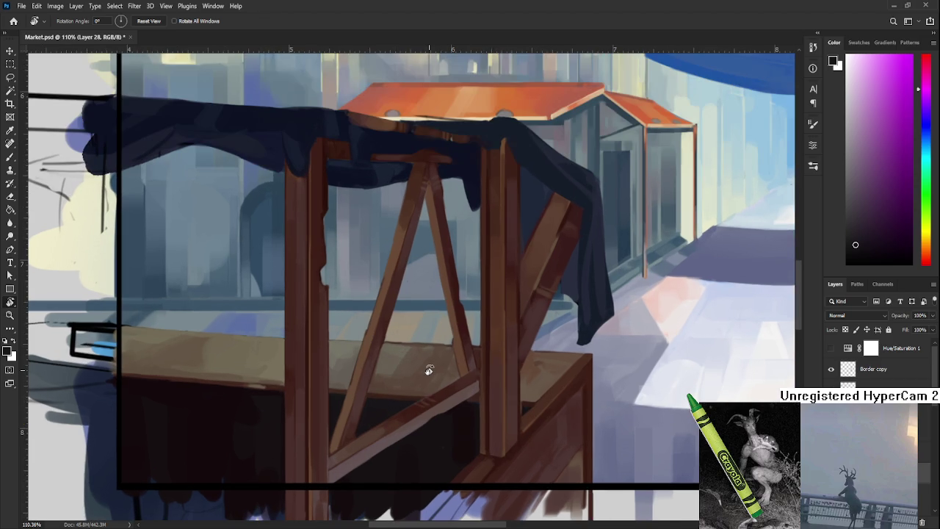
pyautogui.scroll(1, 429, 370)
pyautogui.scroll(-2, 426, 378)
pyautogui.scroll(-2, 426, 376)
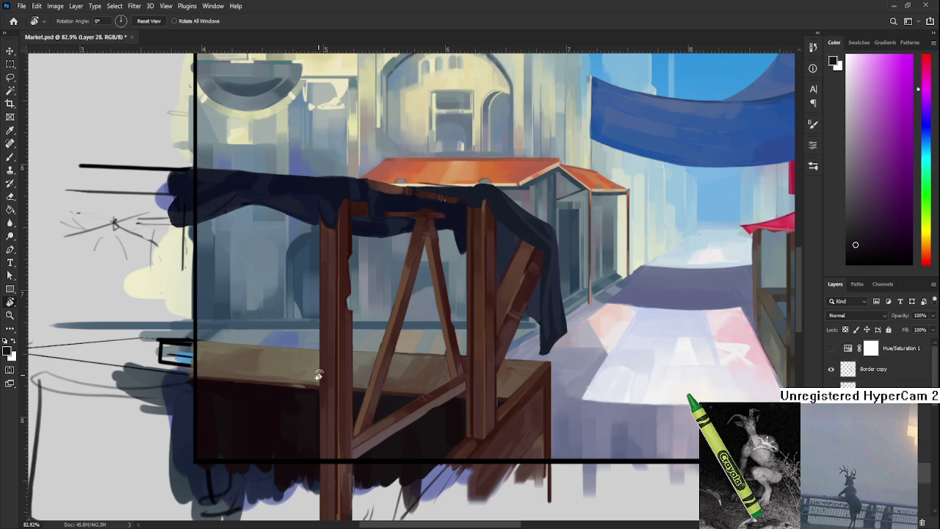
pyautogui.scroll(-2, 401, 390)
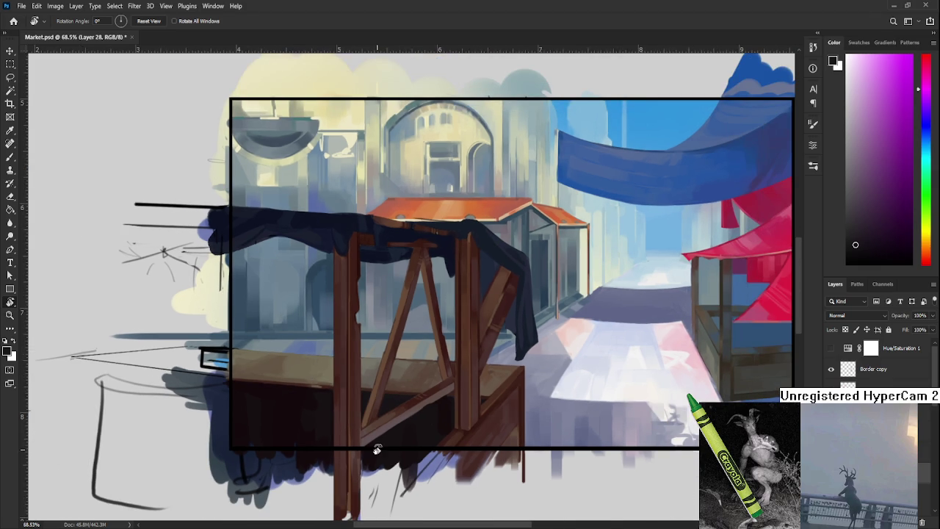
pyautogui.scroll(1, 374, 440)
pyautogui.scroll(1, 382, 437)
pyautogui.scroll(-1, 393, 434)
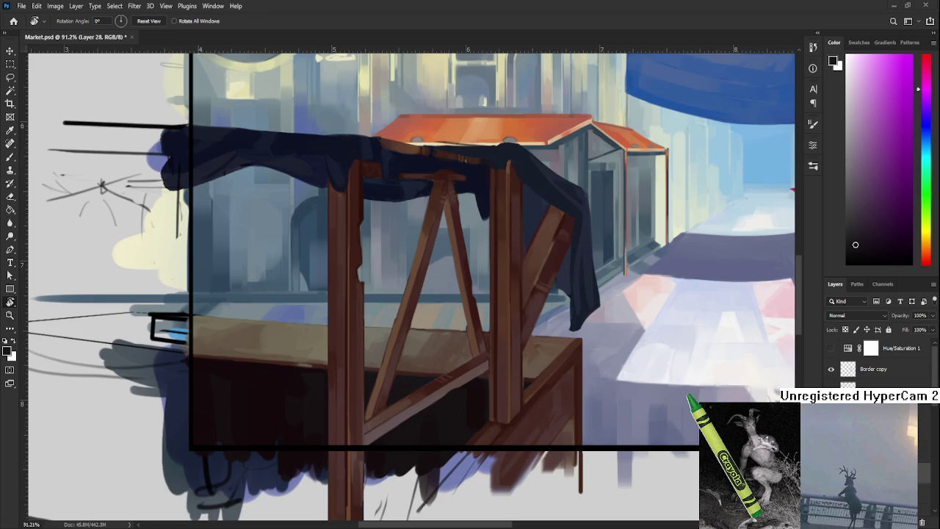
pyautogui.scroll(1, 368, 418)
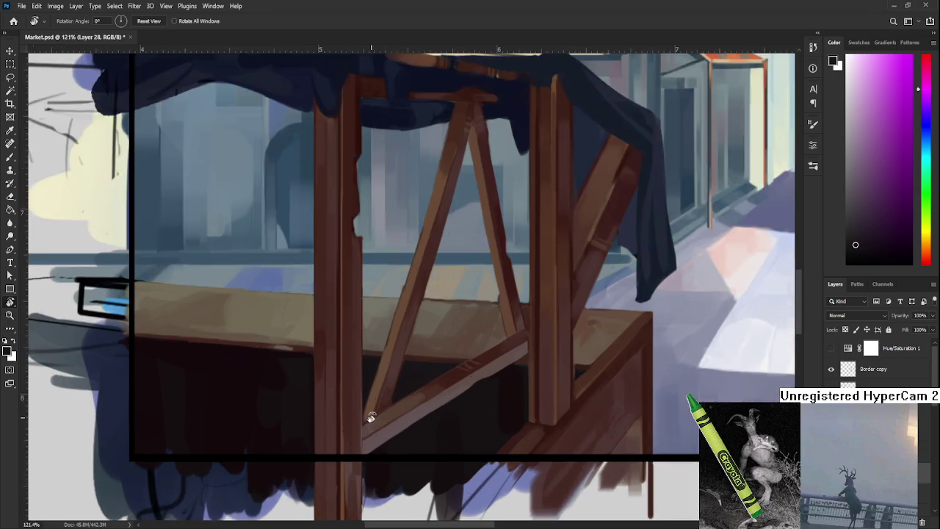
pyautogui.scroll(1, 480, 426)
pyautogui.scroll(1, 506, 386)
pyautogui.scroll(1, 507, 386)
pyautogui.scroll(-5, 506, 386)
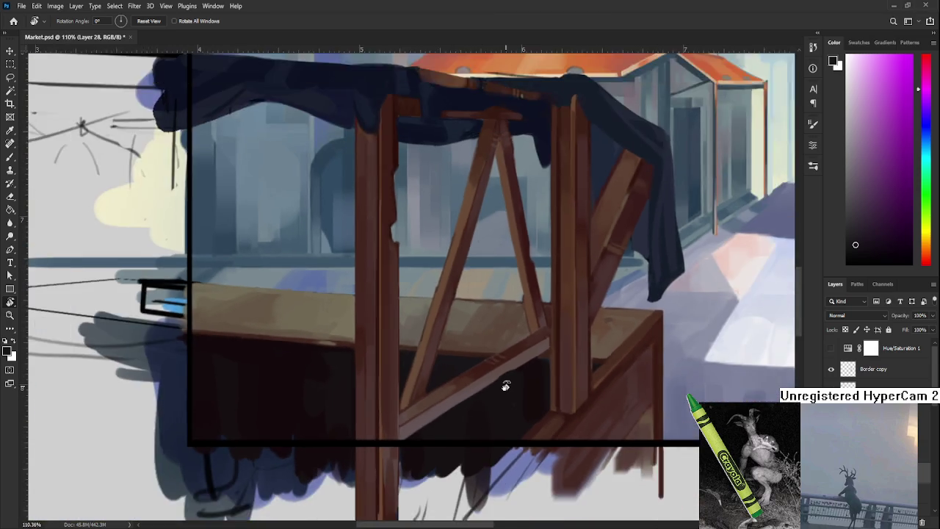
pyautogui.scroll(1, 506, 385)
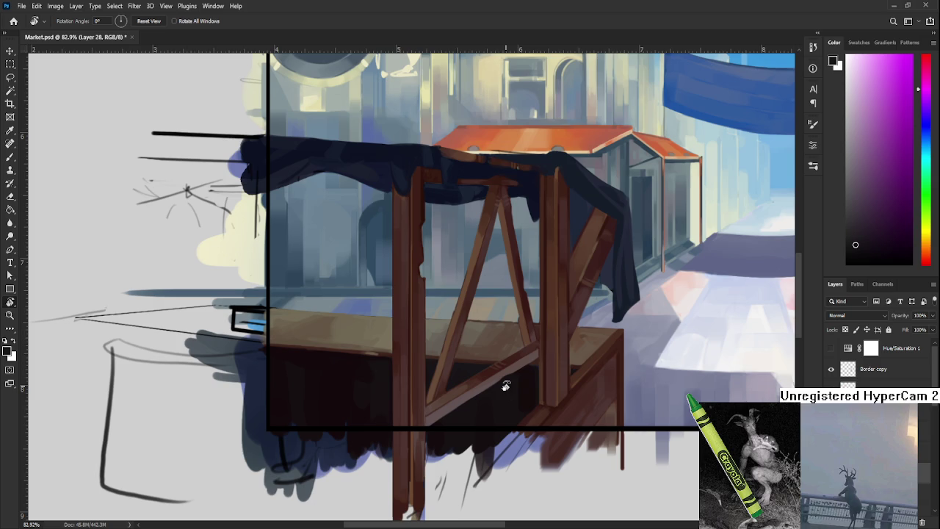
pyautogui.scroll(2, 506, 385)
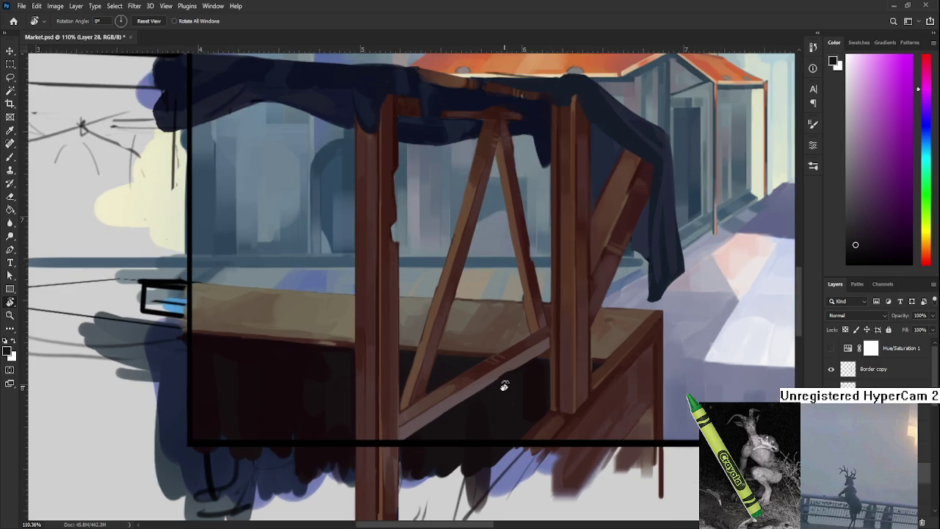
pyautogui.moveTo(504, 389); pyautogui.dragTo(426, 419)
pyautogui.scroll(1, 374, 382)
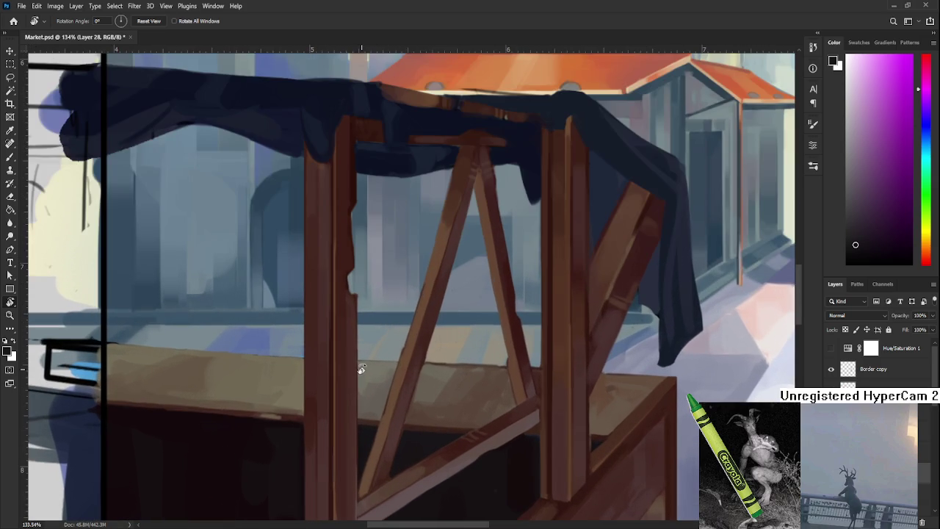
# Frame the tops of the stall posts and sample dark red-brown tones with the Brush
pyautogui.moveTo(342, 336); pyautogui.dragTo(375, 369)
pyautogui.moveTo(370, 236); pyautogui.dragTo(345, 264)
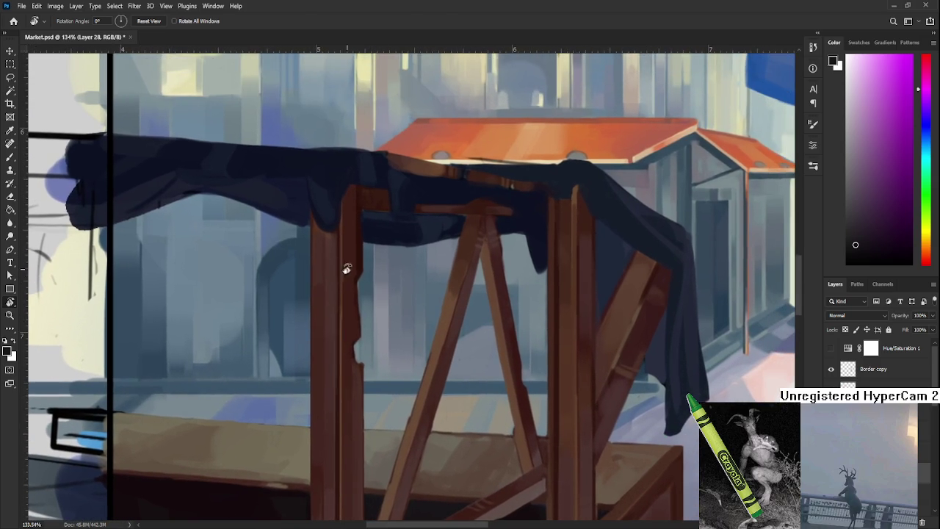
pyautogui.press('b')
pyautogui.keyDown('alt'); pyautogui.click(360, 235); pyautogui.keyUp('alt')
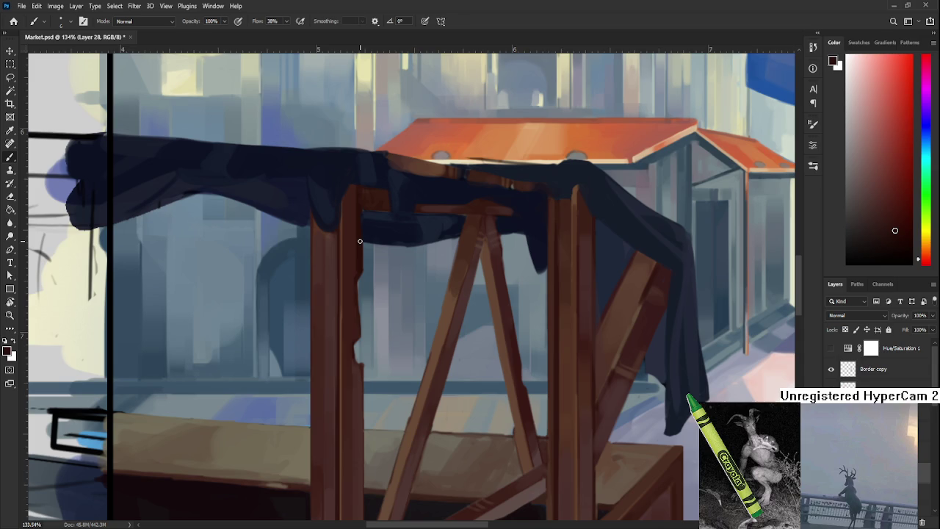
pyautogui.scroll(1, 360, 276)
pyautogui.keyDown('alt'); pyautogui.click(338, 251); pyautogui.keyUp('alt')
pyautogui.keyDown('alt'); pyautogui.click(334, 246); pyautogui.keyUp('alt')
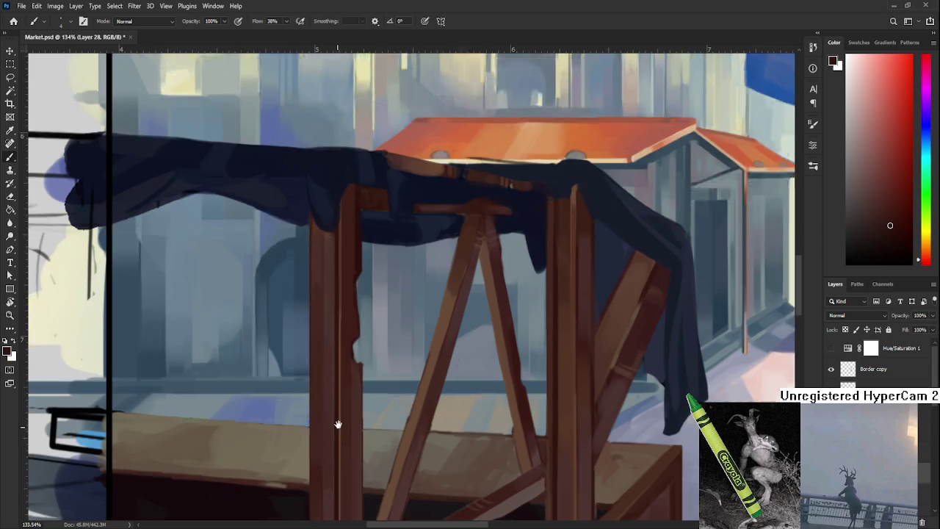
# Sample the post's wood colour and paint a light highlight down the left post
pyautogui.moveTo(336, 425)
pyautogui.mouseDown()
pyautogui.moveTo(347, 353)
pyautogui.moveTo(343, 366)
pyautogui.mouseUp()
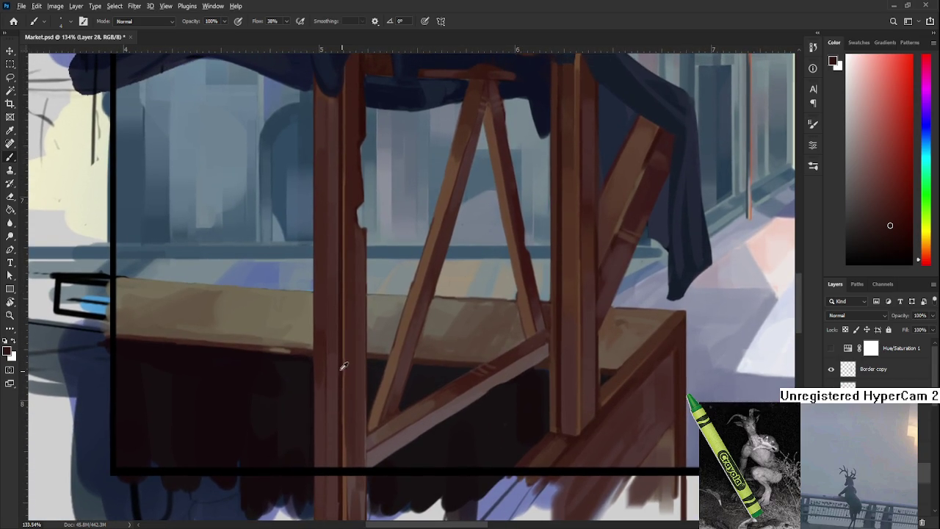
pyautogui.keyDown('alt'); pyautogui.click(340, 368); pyautogui.keyUp('alt')
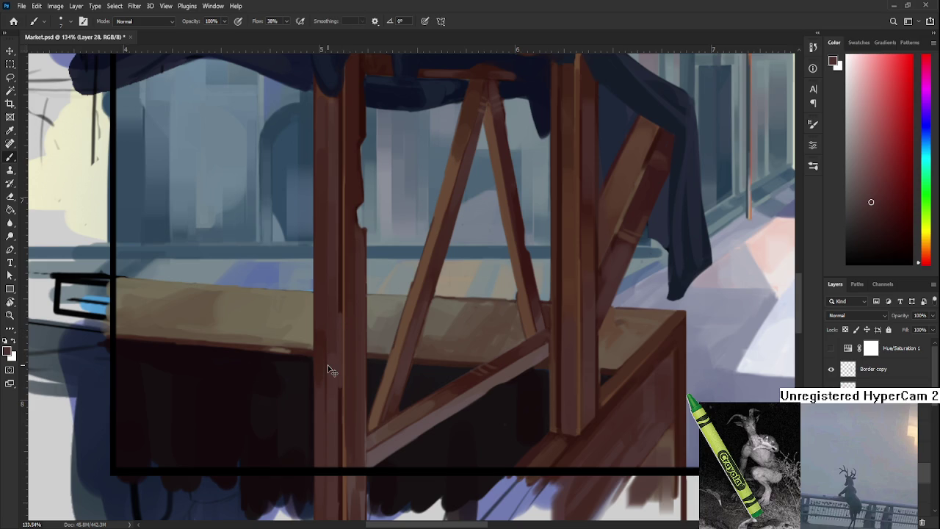
pyautogui.moveTo(328, 364); pyautogui.dragTo(319, 404)
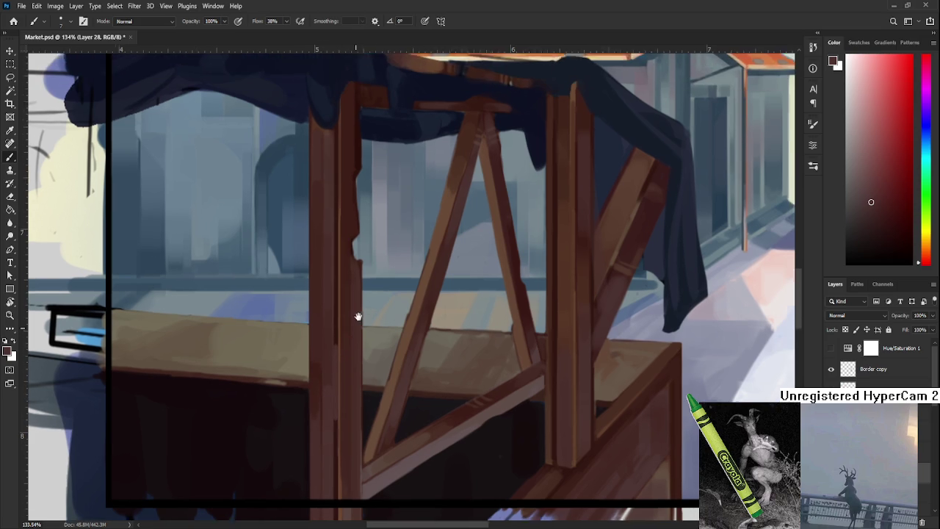
pyautogui.moveTo(333, 342); pyautogui.dragTo(325, 508)
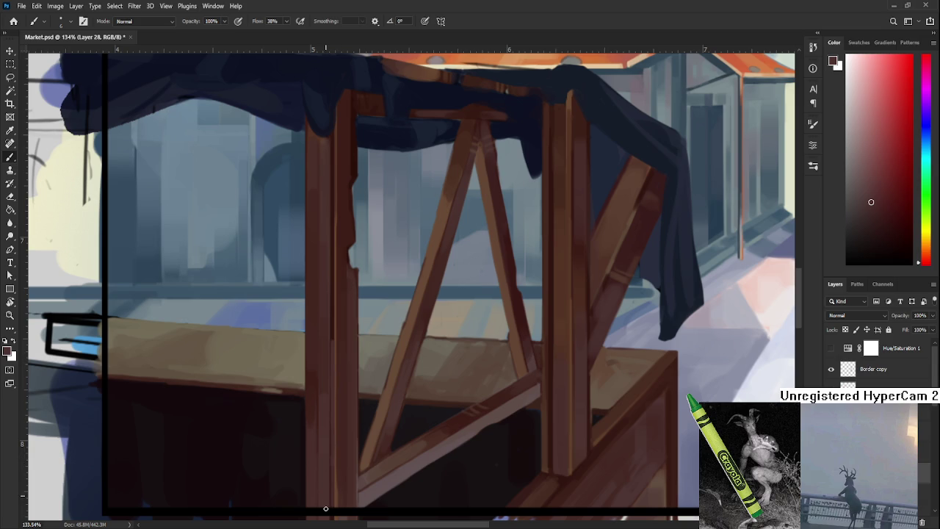
# Pan between the orange roof and lower table, then resample the post's brown
pyautogui.moveTo(331, 335); pyautogui.dragTo(321, 447)
pyautogui.moveTo(321, 367)
pyautogui.mouseDown()
pyautogui.moveTo(321, 404)
pyautogui.moveTo(326, 342)
pyautogui.mouseUp()
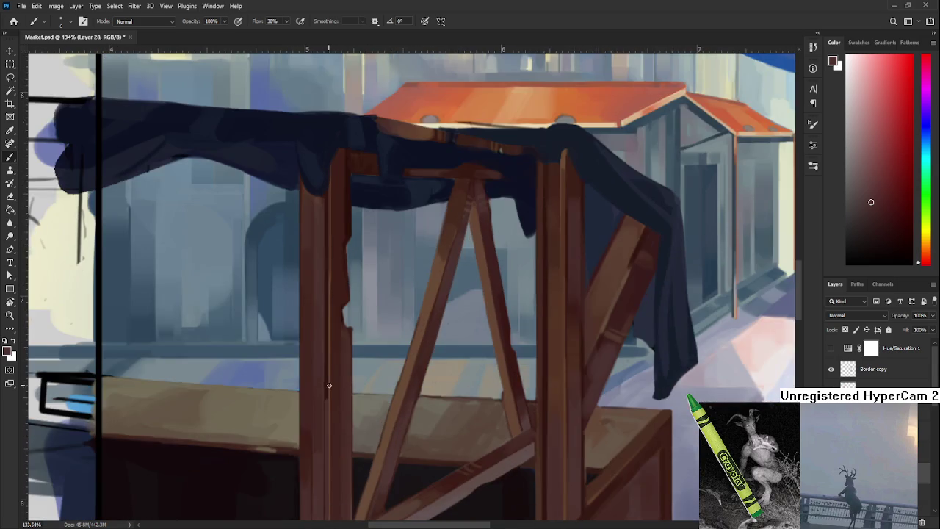
pyautogui.moveTo(326, 402)
pyautogui.mouseDown()
pyautogui.moveTo(346, 350)
pyautogui.moveTo(336, 415)
pyautogui.mouseUp()
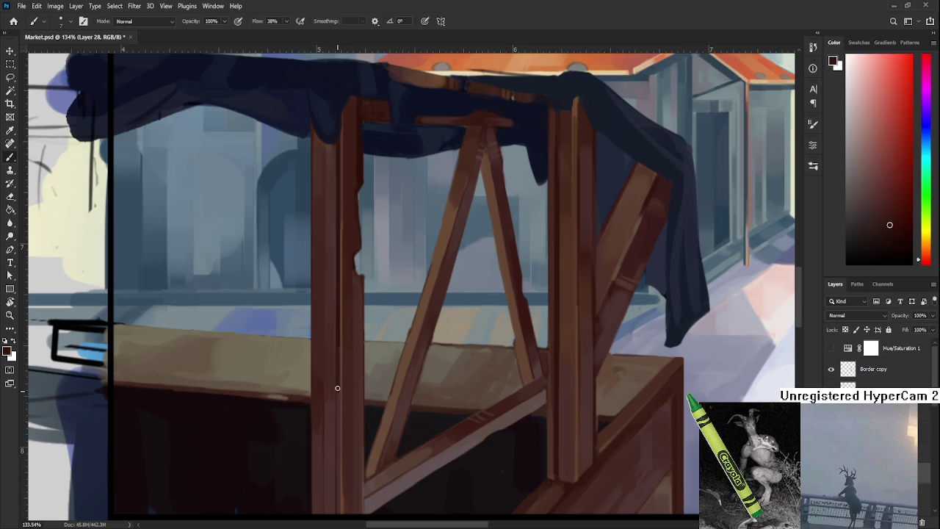
pyautogui.moveTo(314, 362); pyautogui.dragTo(316, 525)
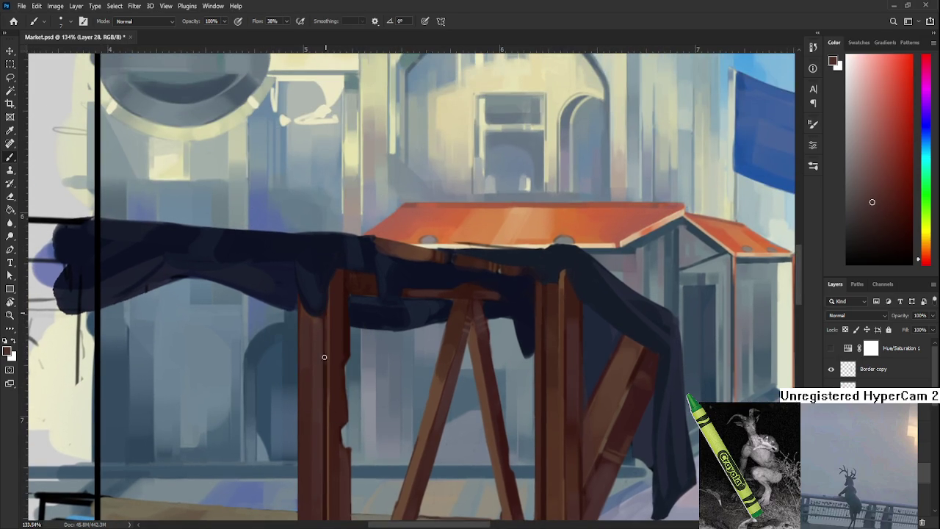
pyautogui.keyDown('alt'); pyautogui.click(325, 389); pyautogui.keyUp('alt')
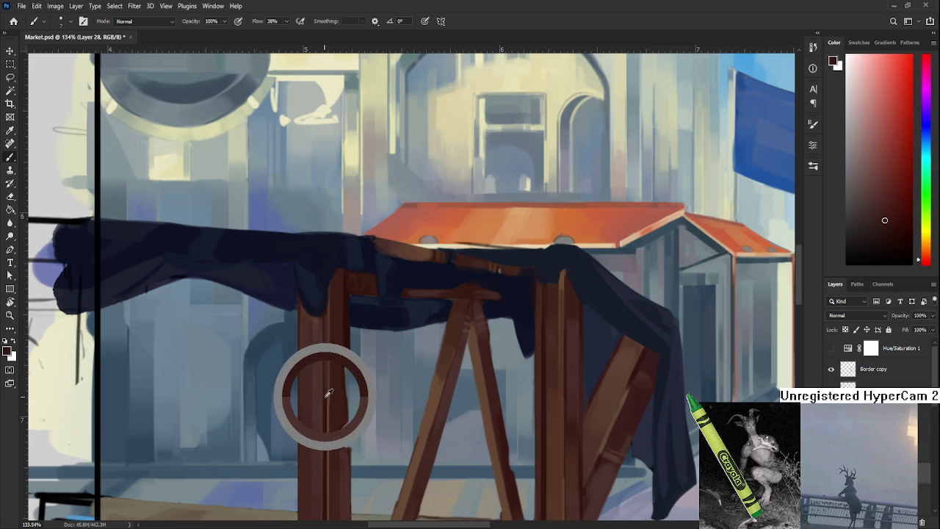
pyautogui.moveTo(366, 386); pyautogui.dragTo(369, 342)
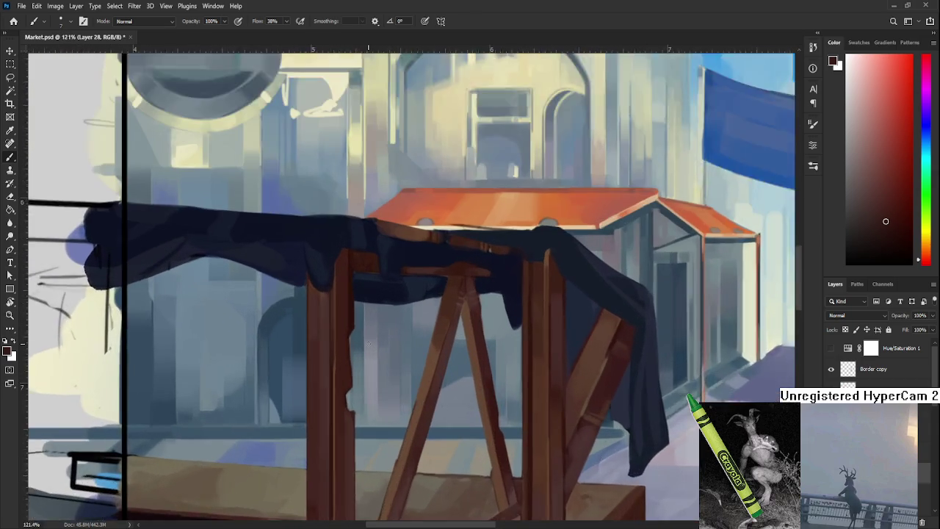
# Zoom in, sample the post's brown and paint a thin dark stroke down it
pyautogui.scroll(1, 369, 342)
pyautogui.scroll(1, 352, 353)
pyautogui.moveTo(305, 348)
pyautogui.mouseDown()
pyautogui.moveTo(305, 370)
pyautogui.moveTo(307, 361)
pyautogui.mouseUp()
pyautogui.keyDown('alt'); pyautogui.click(305, 339); pyautogui.keyUp('alt')
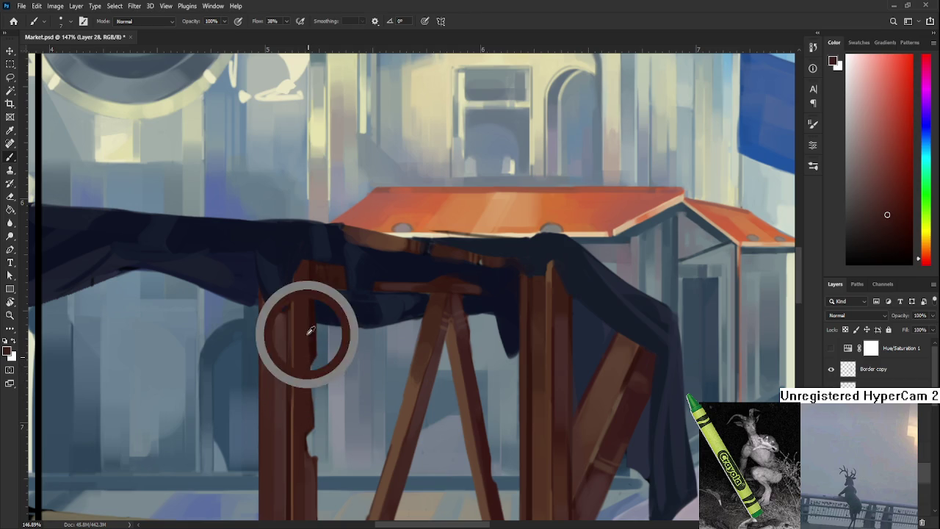
pyautogui.moveTo(308, 281); pyautogui.dragTo(305, 342)
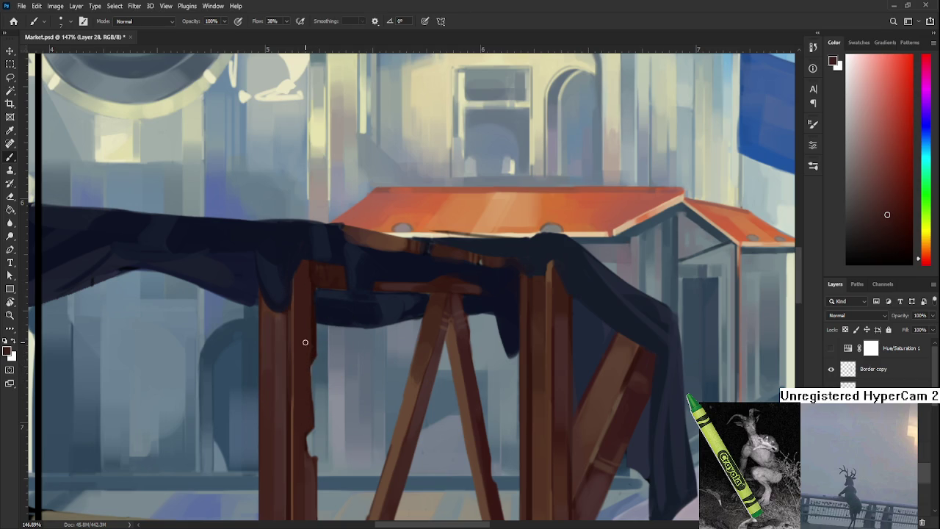
# Sample lighter browns and dab them along the upper part of the post
pyautogui.keyDown('alt'); pyautogui.click(313, 324); pyautogui.keyUp('alt')
pyautogui.keyDown('alt'); pyautogui.click(312, 323); pyautogui.keyUp('alt')
pyautogui.scroll(1, 312, 334)
pyautogui.keyDown('alt'); pyautogui.click(317, 326); pyautogui.keyUp('alt')
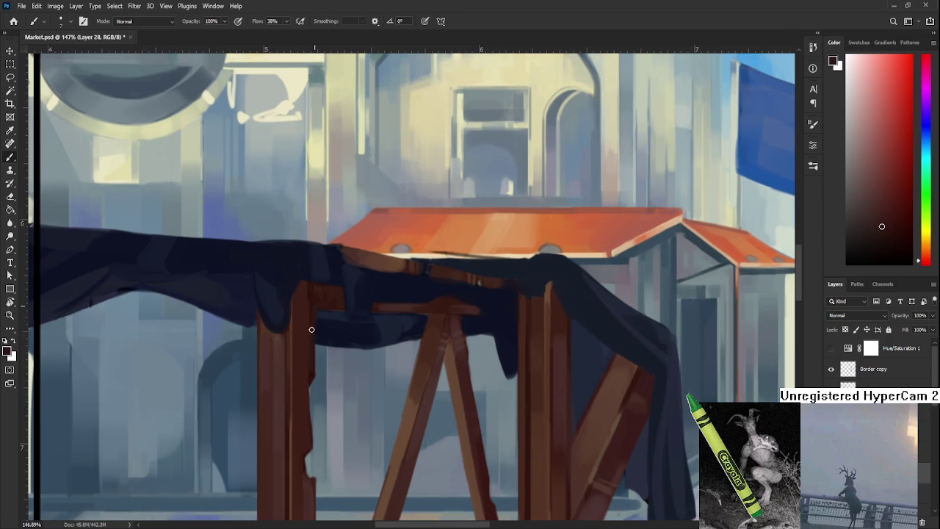
pyautogui.keyDown('alt'); pyautogui.click(303, 317); pyautogui.keyUp('alt')
pyautogui.keyDown('alt'); pyautogui.click(309, 293); pyautogui.keyUp('alt')
pyautogui.keyDown('alt'); pyautogui.click(307, 300); pyautogui.keyUp('alt')
pyautogui.keyDown('alt'); pyautogui.click(307, 297); pyautogui.keyUp('alt')
pyautogui.keyDown('alt'); pyautogui.click(308, 294); pyautogui.keyUp('alt')
pyautogui.keyDown('alt'); pyautogui.click(304, 310); pyautogui.keyUp('alt')
pyautogui.moveTo(306, 308); pyautogui.dragTo(315, 296)
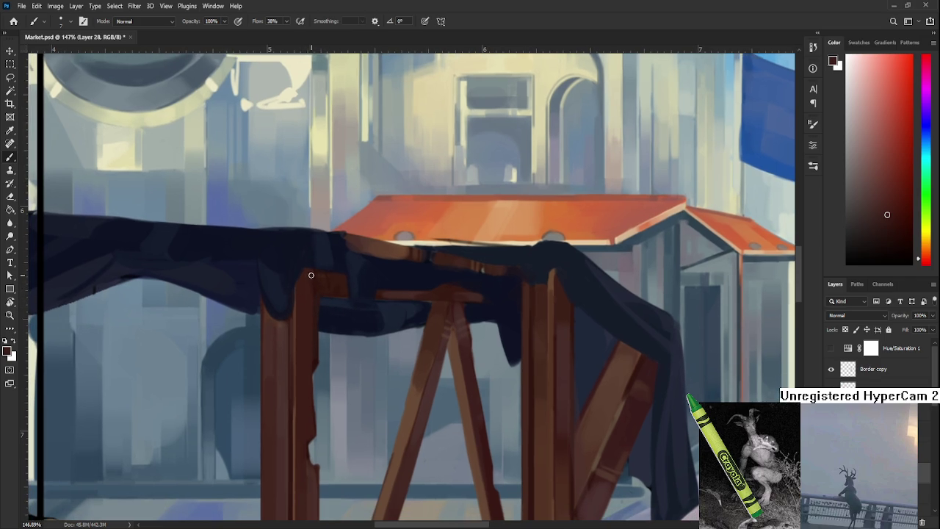
pyautogui.scroll(-1, 311, 317)
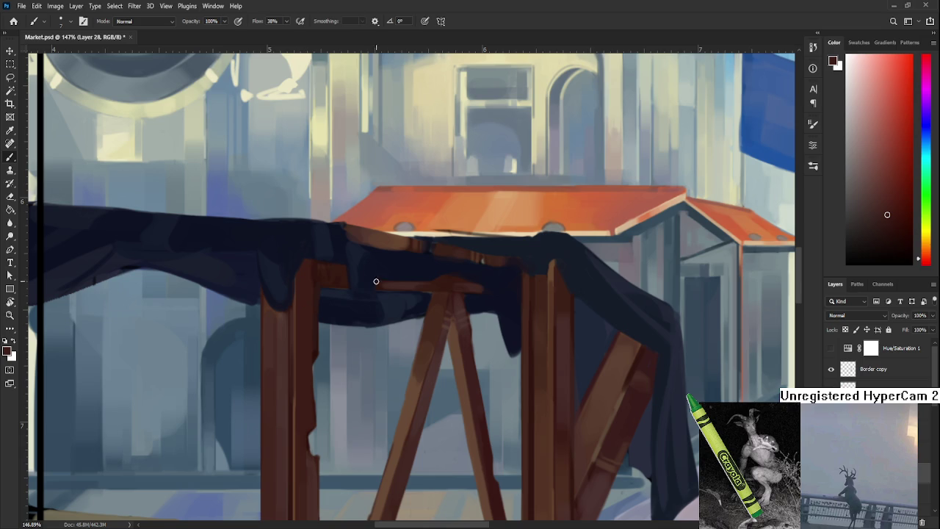
# Sample a lighter edge tone and brighten the thin highlight line along the post
pyautogui.moveTo(308, 315)
pyautogui.mouseDown()
pyautogui.moveTo(335, 347)
pyautogui.moveTo(321, 335)
pyautogui.moveTo(326, 318)
pyautogui.mouseUp()
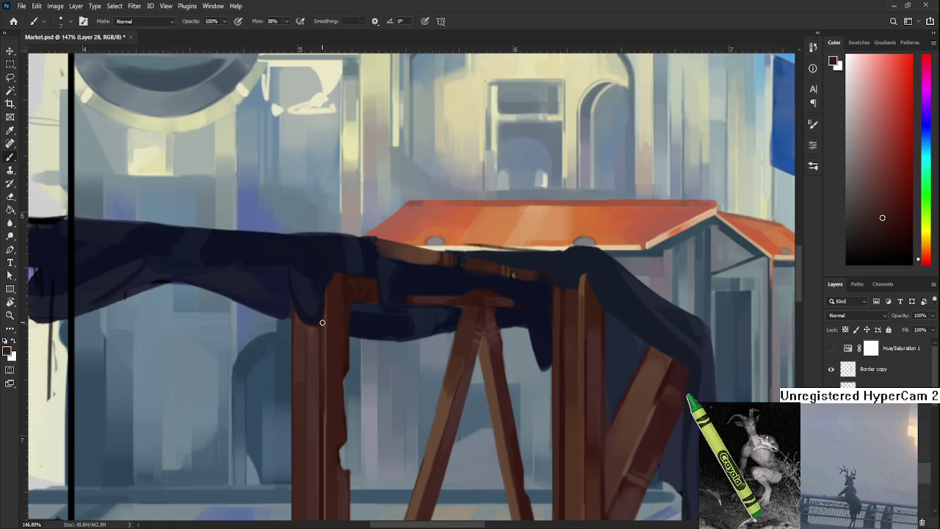
pyautogui.moveTo(321, 332); pyautogui.dragTo(331, 314)
pyautogui.keyDown('alt'); pyautogui.click(331, 302); pyautogui.keyUp('alt')
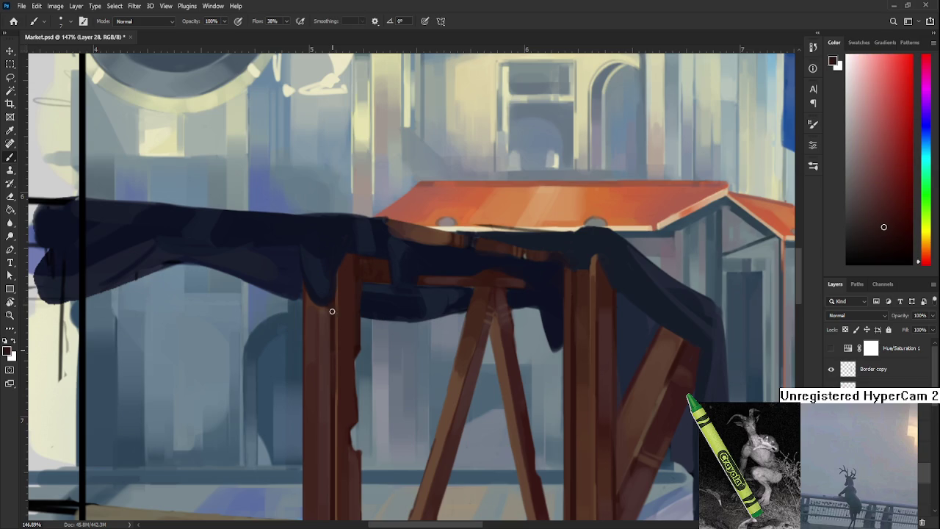
pyautogui.moveTo(333, 380); pyautogui.dragTo(355, 324)
pyautogui.keyDown('alt'); pyautogui.click(338, 272); pyautogui.keyUp('alt')
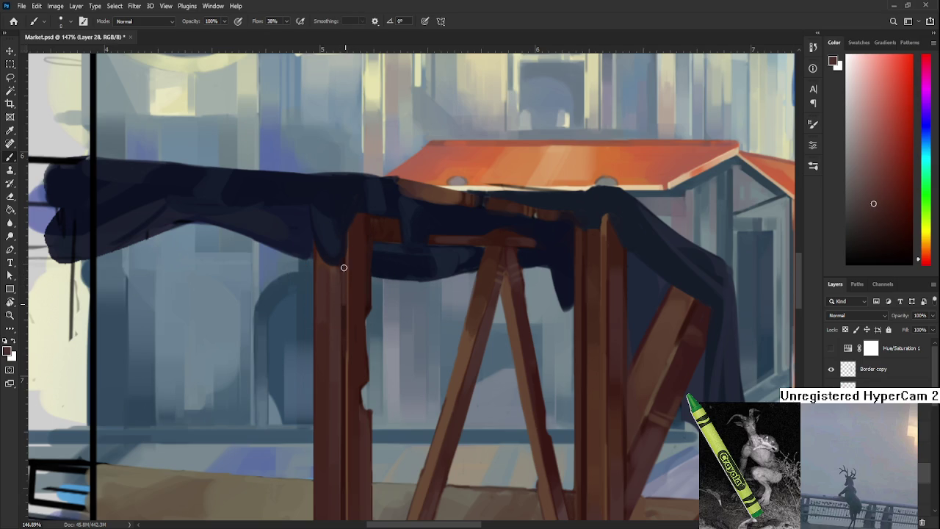
pyautogui.moveTo(343, 313); pyautogui.dragTo(344, 365)
# Sample darker and mid browns lower on the post while framing the lower stall
pyautogui.keyDown('alt'); pyautogui.click(348, 301); pyautogui.keyUp('alt')
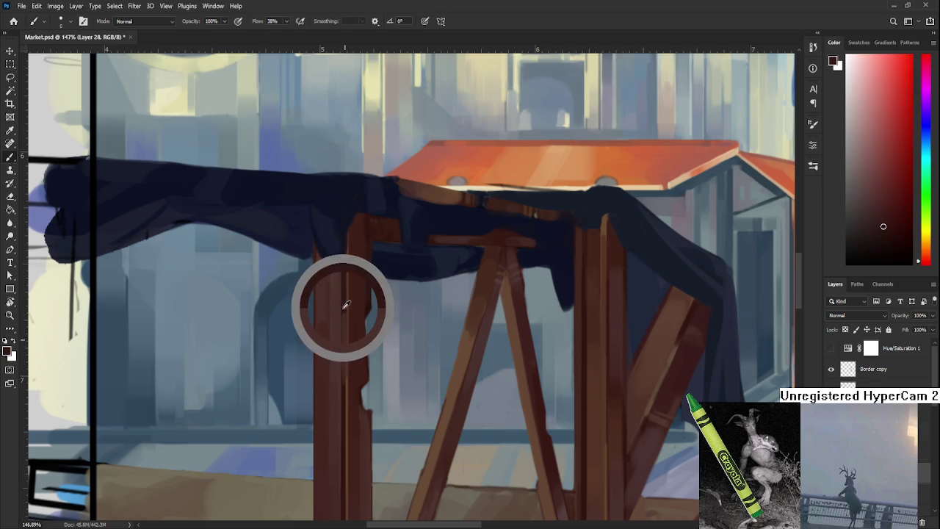
pyautogui.keyDown('alt'); pyautogui.click(346, 303); pyautogui.keyUp('alt')
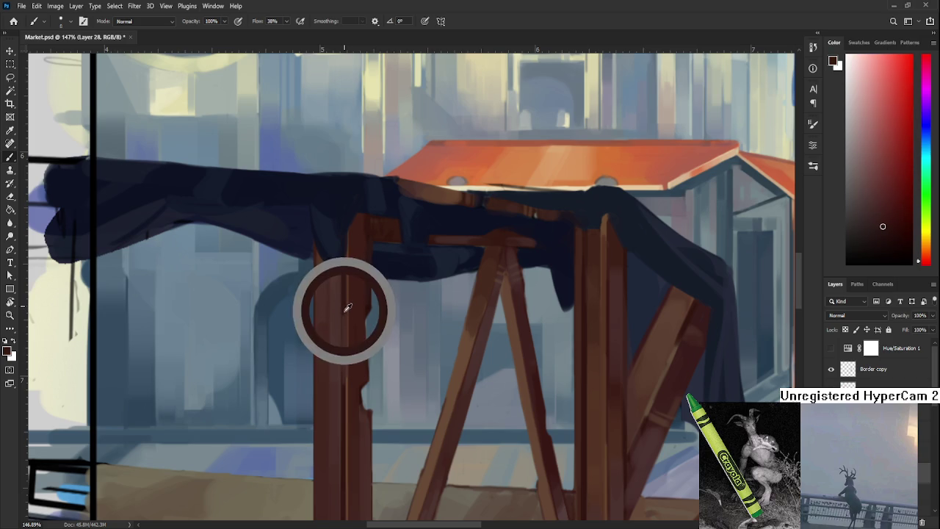
pyautogui.keyDown('alt'); pyautogui.click(349, 310); pyautogui.keyUp('alt')
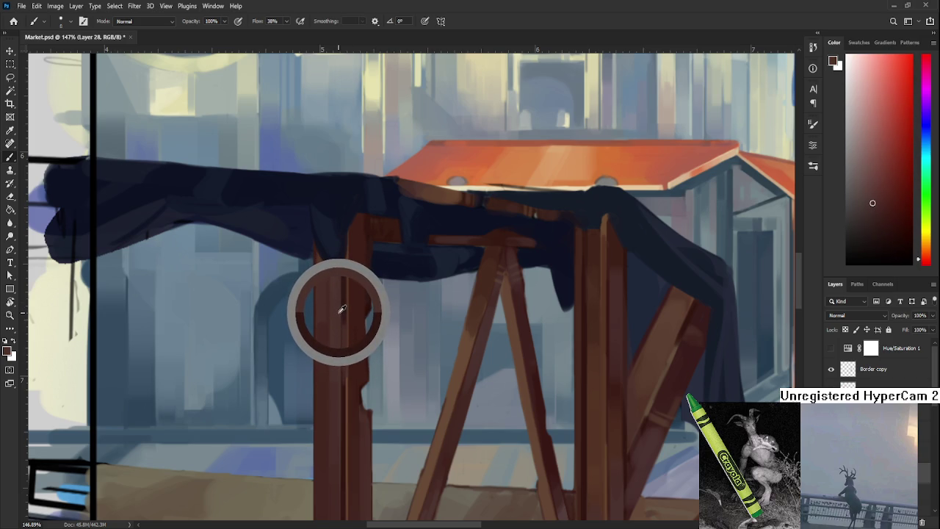
pyautogui.keyDown('alt'); pyautogui.click(346, 366); pyautogui.keyUp('alt')
pyautogui.moveTo(349, 390); pyautogui.dragTo(345, 371)
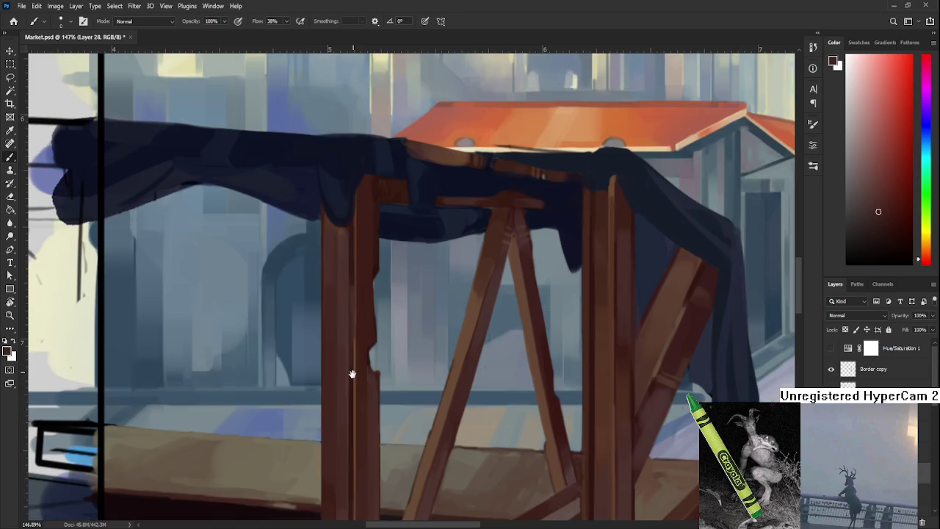
pyautogui.moveTo(343, 413); pyautogui.dragTo(351, 376)
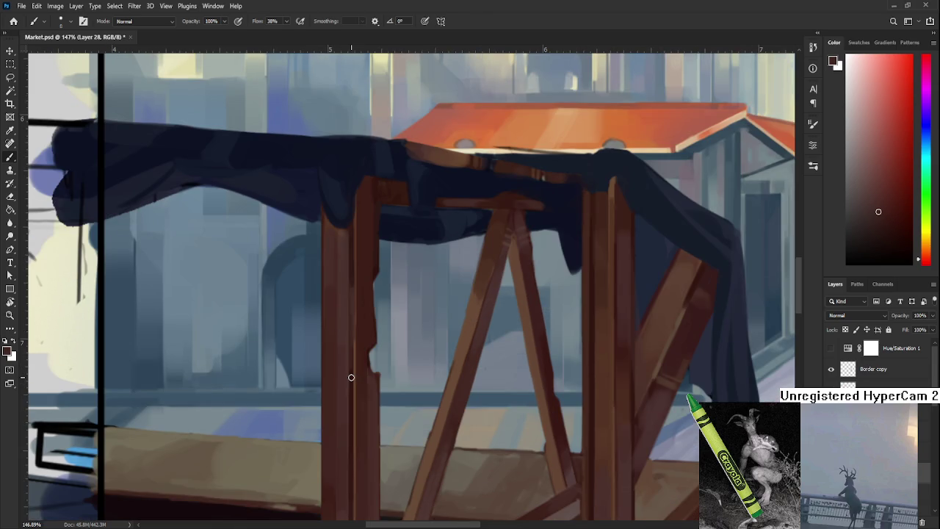
# Sample the leg's dark reddish-brown and paint a thin highlight down the left post
pyautogui.press('h')
pyautogui.click(351, 376)
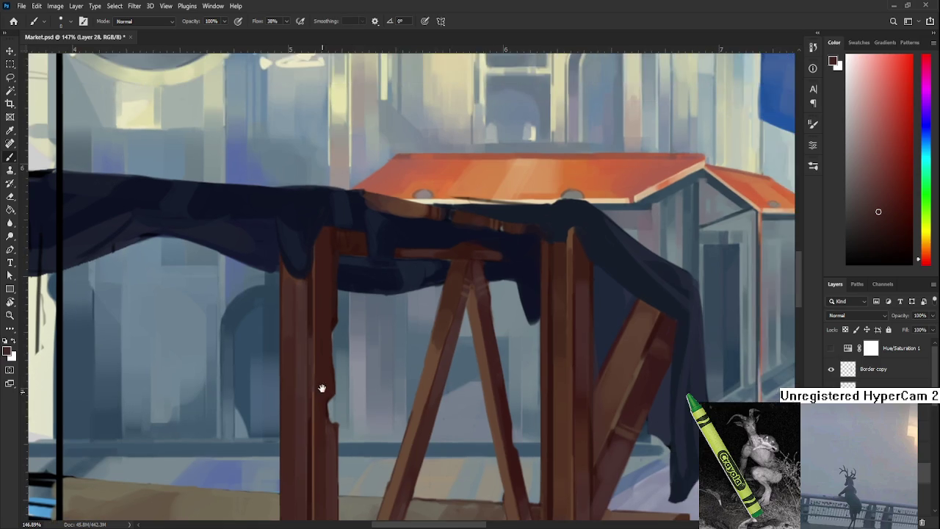
pyautogui.moveTo(351, 376); pyautogui.dragTo(321, 388)
pyautogui.keyDown('alt'); pyautogui.click(309, 276); pyautogui.keyUp('alt')
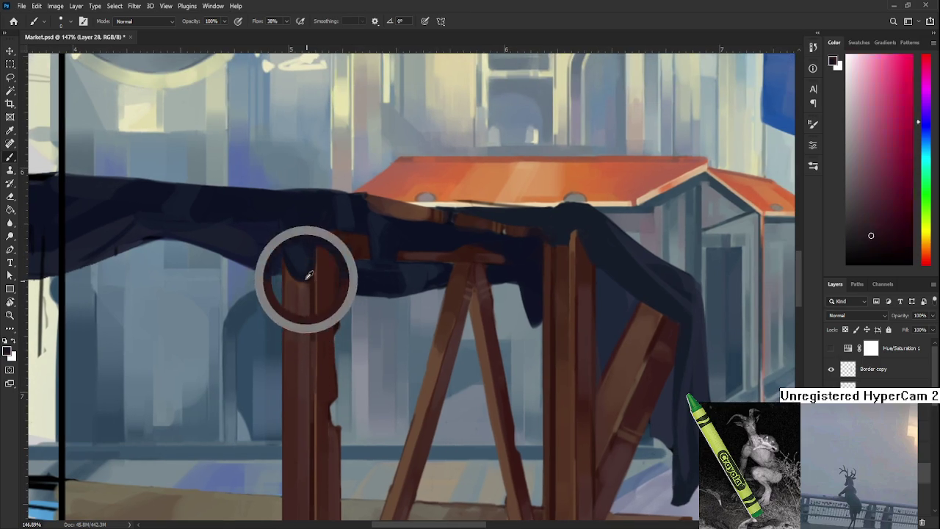
pyautogui.scroll(-3, 313, 315)
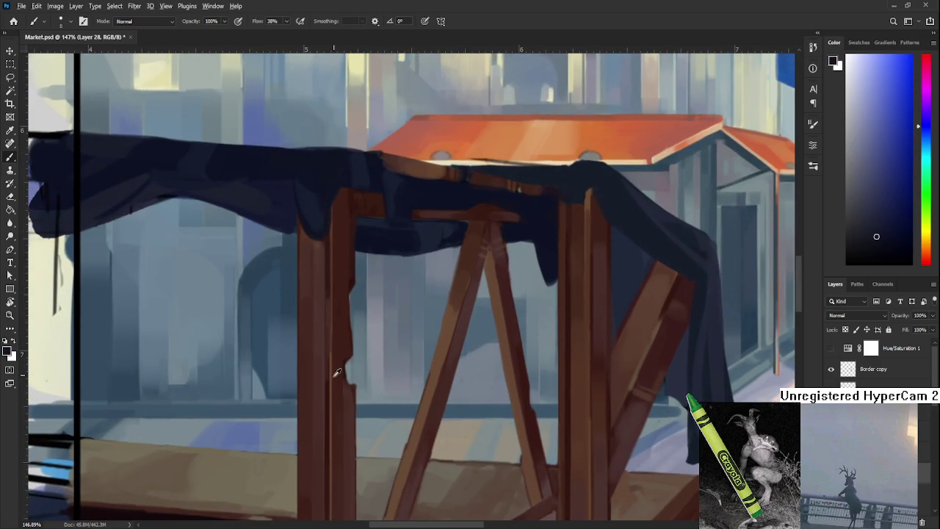
pyautogui.keyDown('alt'); pyautogui.click(329, 379); pyautogui.keyUp('alt')
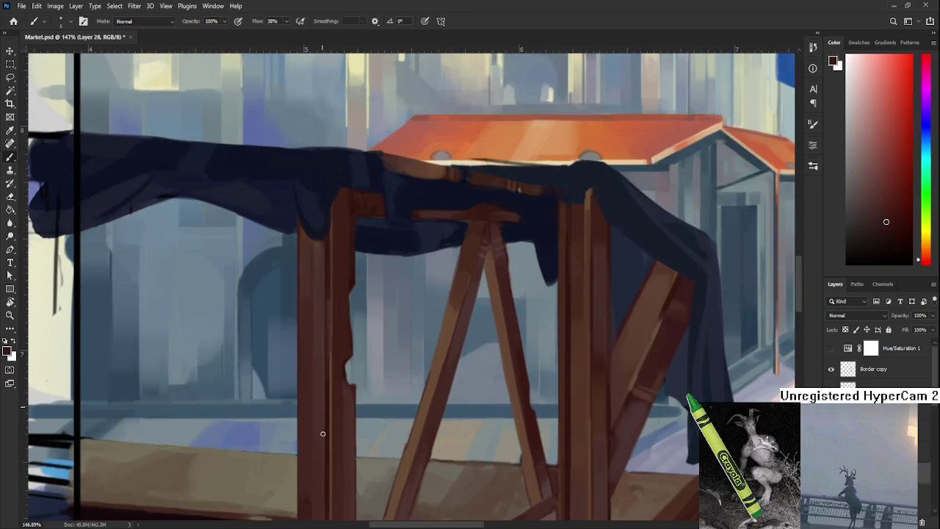
pyautogui.keyDown('alt'); pyautogui.click(333, 303); pyautogui.keyUp('alt')
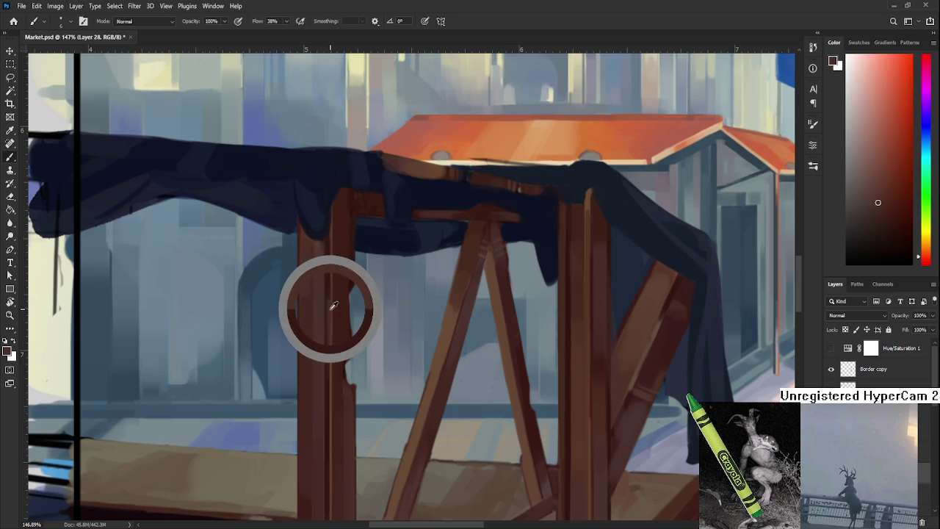
pyautogui.moveTo(333, 304); pyautogui.dragTo(330, 305)
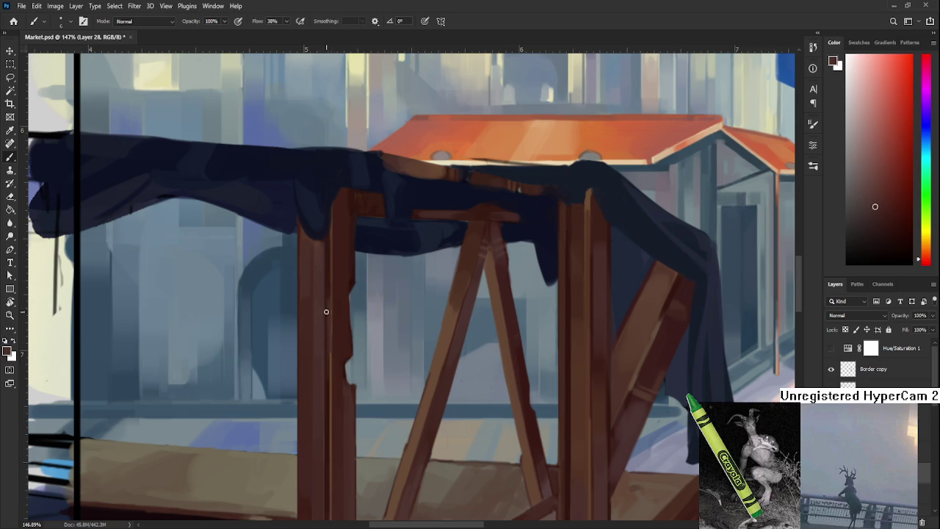
# Sample lighter and darker browns along the leg and shift the view above the roof
pyautogui.keyDown('alt'); pyautogui.click(330, 360); pyautogui.keyUp('alt')
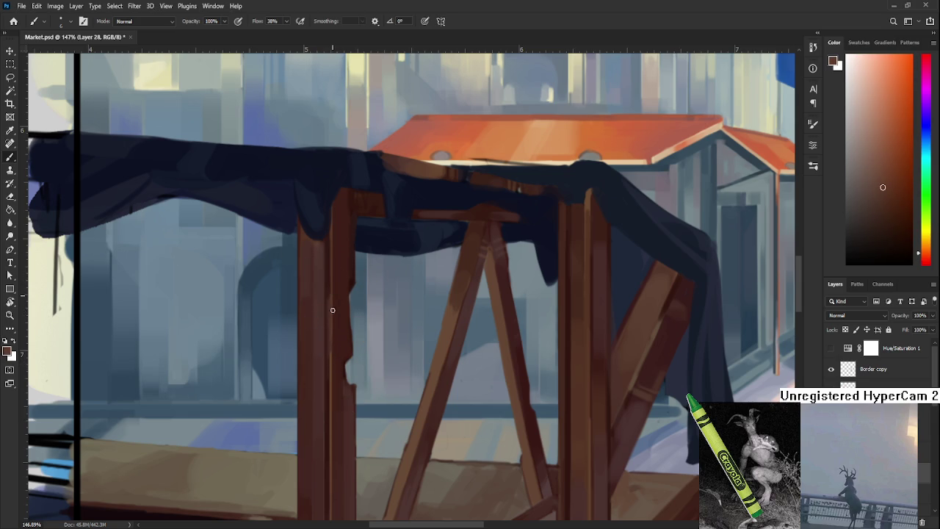
pyautogui.keyDown('alt'); pyautogui.click(330, 277); pyautogui.keyUp('alt')
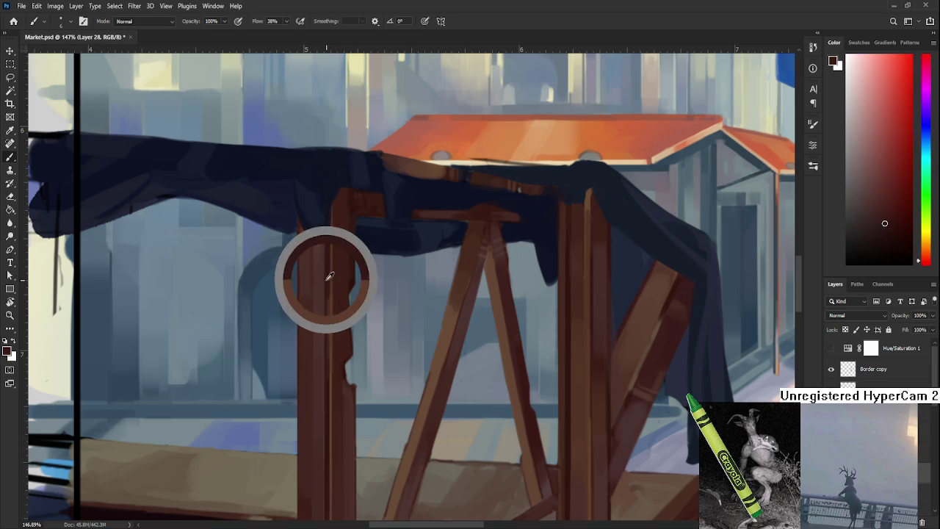
pyautogui.keyDown('alt'); pyautogui.click(328, 276); pyautogui.keyUp('alt')
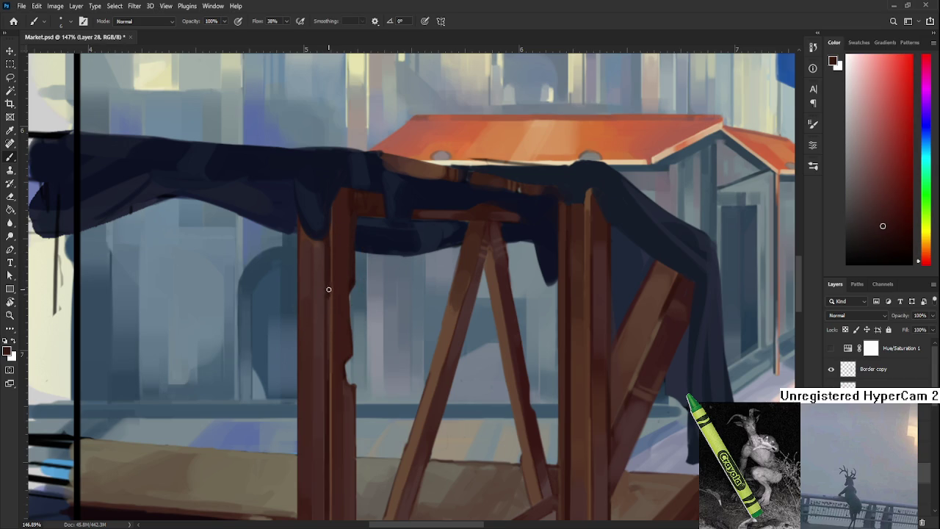
pyautogui.keyDown('alt'); pyautogui.click(329, 294); pyautogui.keyUp('alt')
pyautogui.keyDown('alt'); pyautogui.click(328, 367); pyautogui.keyUp('alt')
pyautogui.moveTo(333, 313)
pyautogui.mouseDown()
pyautogui.moveTo(335, 363)
pyautogui.moveTo(392, 369)
pyautogui.moveTo(405, 392)
pyautogui.moveTo(371, 398)
pyautogui.mouseUp()
pyautogui.keyDown('alt'); pyautogui.click(405, 407); pyautogui.keyUp('alt')
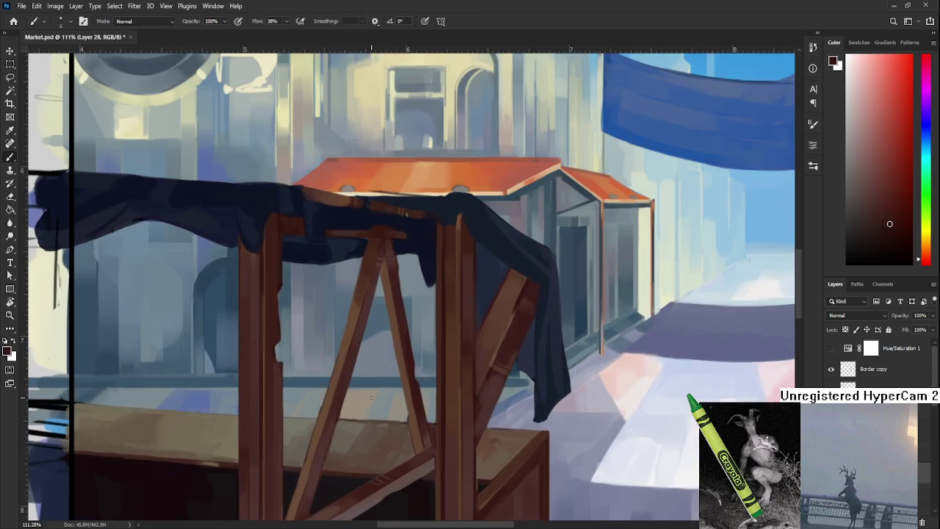
# Tilt the canvas slightly, sample a stall colour, then level the view again
pyautogui.press('r')
pyautogui.moveTo(325, 315)
pyautogui.mouseDown()
pyautogui.moveTo(355, 349)
pyautogui.moveTo(325, 389)
pyautogui.mouseUp()
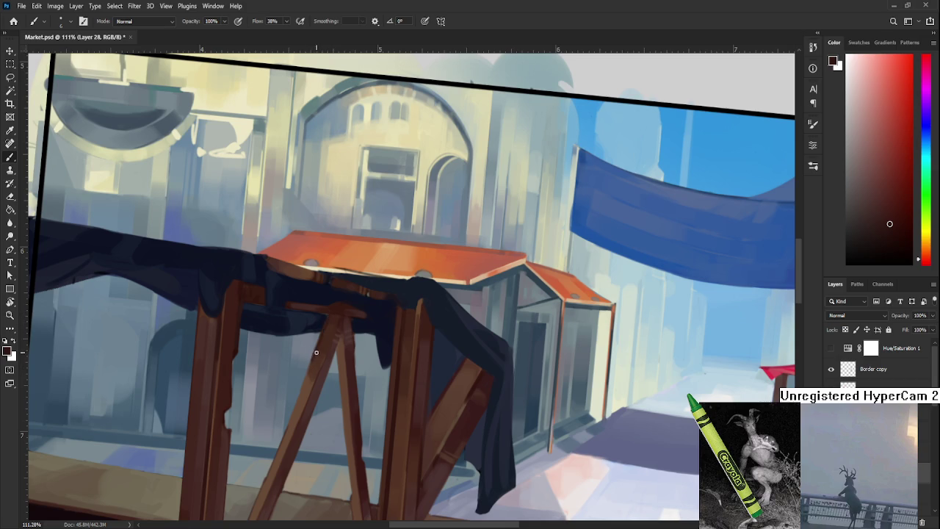
pyautogui.keyDown('alt'); pyautogui.click(327, 314); pyautogui.keyUp('alt')
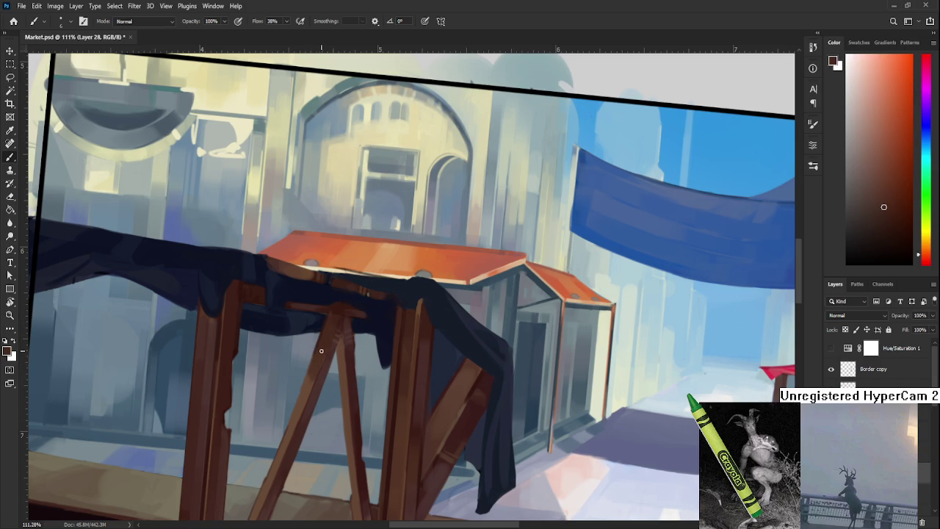
pyautogui.keyDown('alt'); pyautogui.click(321, 345); pyautogui.keyUp('alt')
pyautogui.press('r')
pyautogui.moveTo(321, 345)
pyautogui.mouseDown()
pyautogui.moveTo(325, 387)
pyautogui.moveTo(272, 310)
pyautogui.mouseUp()
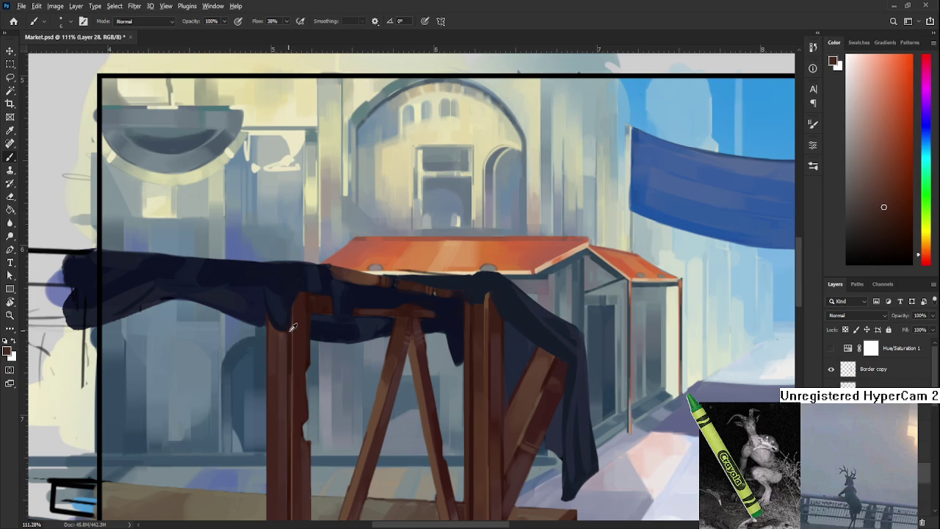
# Rotate the view about 75° sideways, zoom to 217%, and sample the brace's brown
pyautogui.keyDown('alt'); pyautogui.click(287, 336); pyautogui.keyUp('alt')
pyautogui.press('r')
pyautogui.moveTo(329, 324)
pyautogui.mouseDown()
pyautogui.moveTo(314, 320)
pyautogui.moveTo(310, 338)
pyautogui.moveTo(304, 279)
pyautogui.mouseUp()
pyautogui.scroll(5, 293, 311)
pyautogui.press('b')
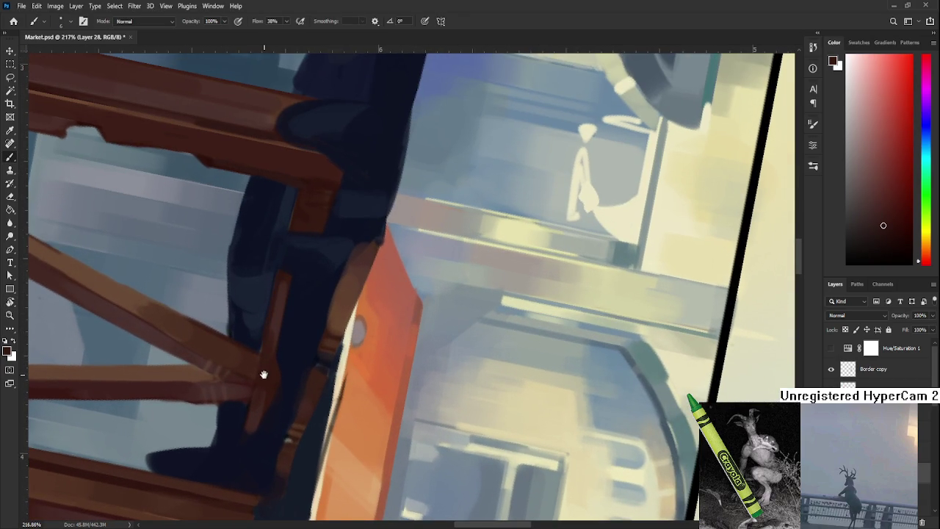
pyautogui.scroll(-1, 262, 371)
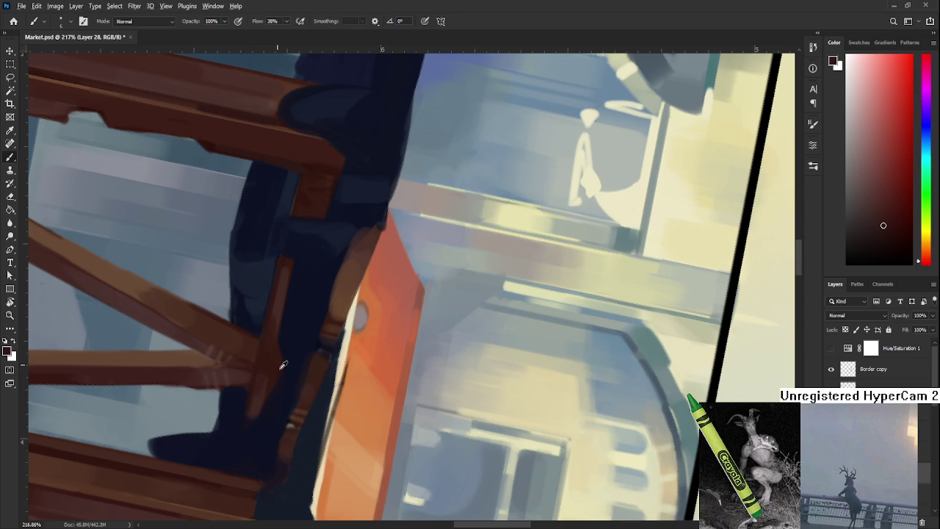
pyautogui.keyDown('alt'); pyautogui.click(294, 416); pyautogui.keyUp('alt')
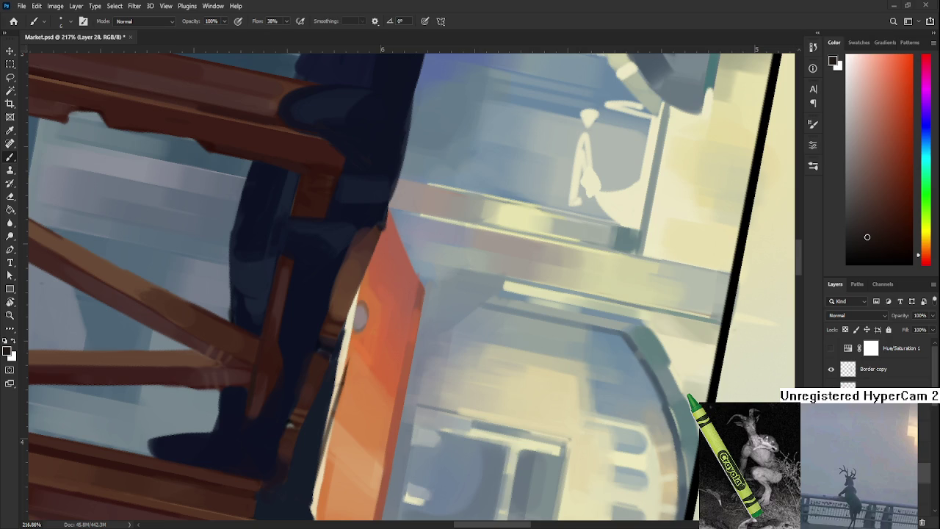
# On Layer 17, erase at 50% opacity along the orange panel's lower edge to lighten it
pyautogui.scroll(-2, 598, 409)
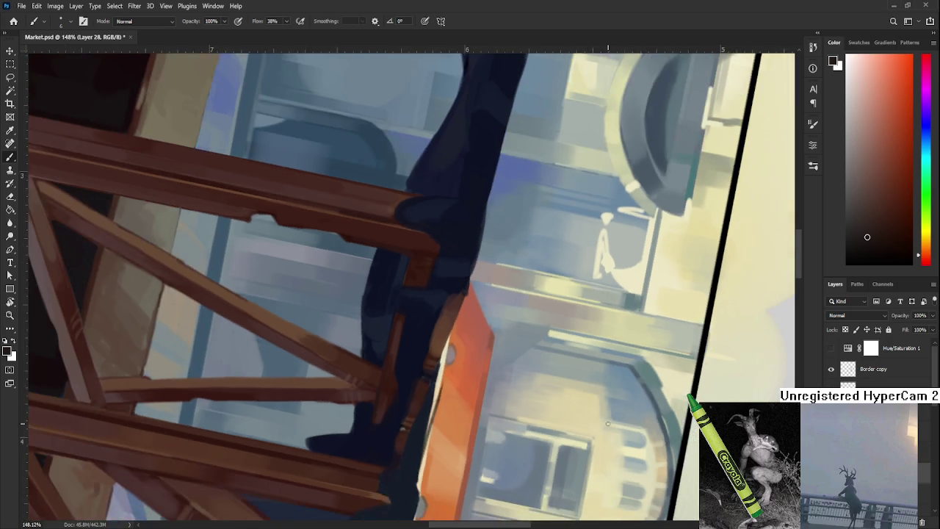
pyautogui.scroll(-2, 330, 355)
pyautogui.press('r')
pyautogui.moveTo(330, 355); pyautogui.dragTo(331, 406)
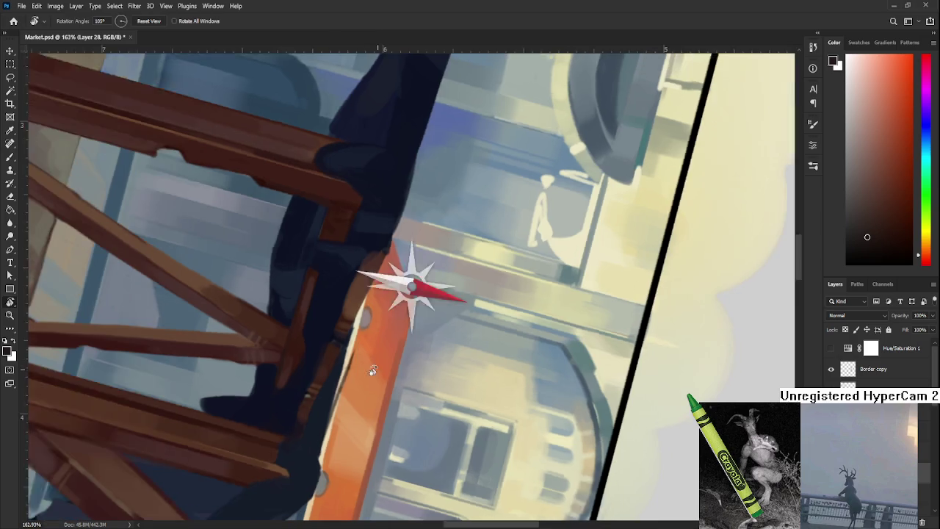
pyautogui.press('e')
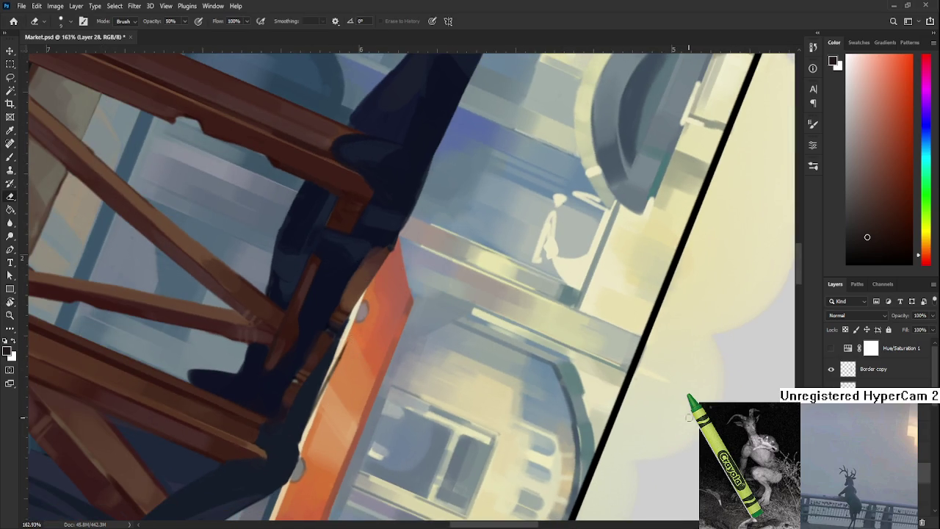
pyautogui.hotkey('alt', '[')
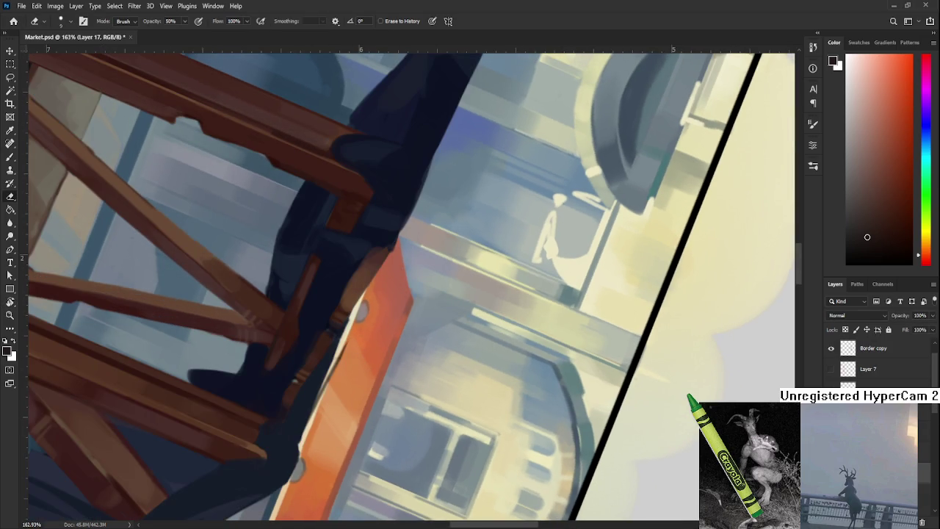
pyautogui.hscroll(2, 237, 346)
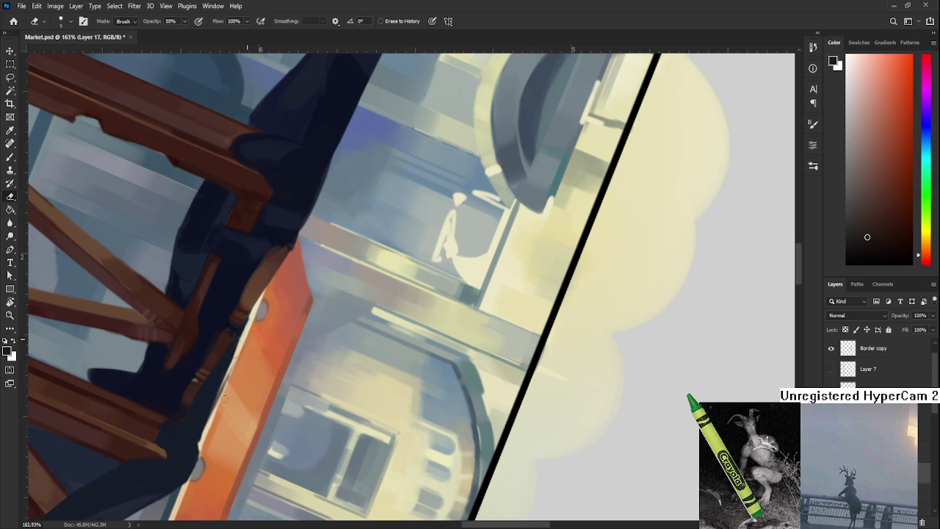
pyautogui.moveTo(219, 412)
pyautogui.mouseDown()
pyautogui.moveTo(236, 356)
pyautogui.moveTo(222, 393)
pyautogui.mouseUp()
# Tilt the view steeper and sample a blue-grey from the painting with the Brush
pyautogui.press('r')
pyautogui.moveTo(246, 358)
pyautogui.mouseDown()
pyautogui.moveTo(419, 353)
pyautogui.moveTo(374, 310)
pyautogui.mouseUp()
pyautogui.press('b')
pyautogui.keyDown('alt'); pyautogui.click(392, 347); pyautogui.keyUp('alt')
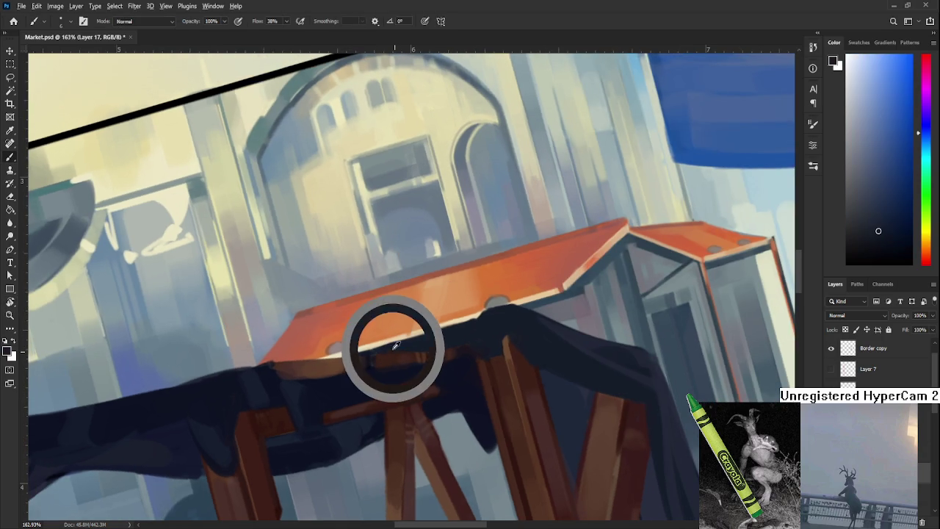
# Sample a darker blue-grey from the roof edge and fine-tune the paint colour
pyautogui.scroll(-5, 403, 342)
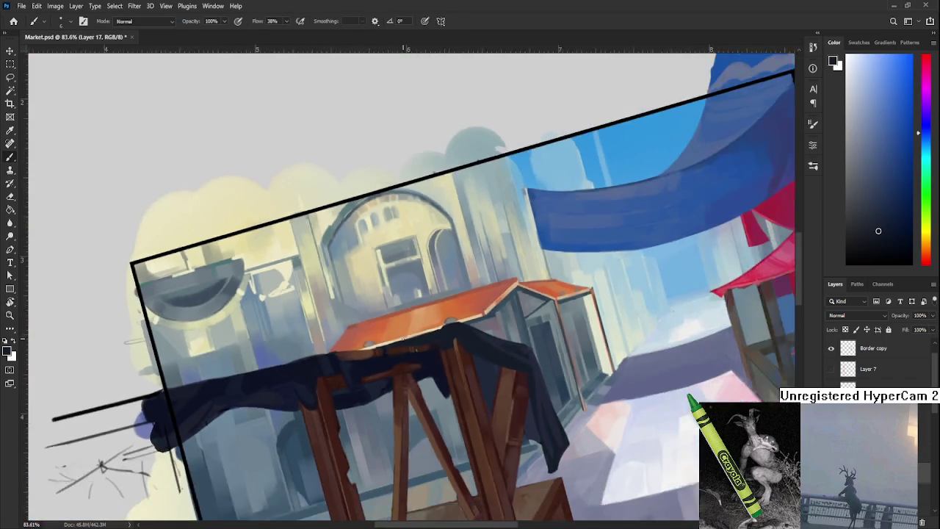
pyautogui.scroll(3, 404, 330)
pyautogui.scroll(2, 404, 330)
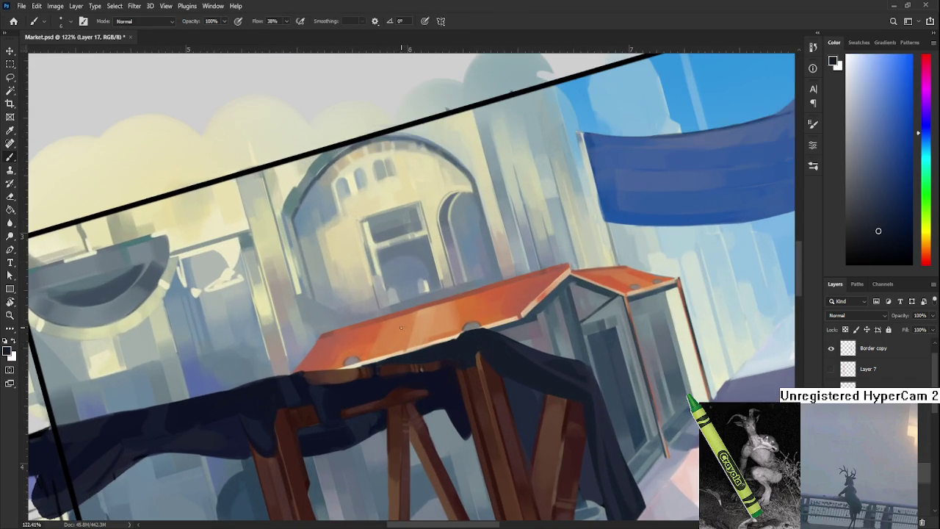
pyautogui.keyDown('alt'); pyautogui.click(462, 347); pyautogui.keyUp('alt')
pyautogui.keyDown('alt'); pyautogui.click(458, 358); pyautogui.keyUp('alt')
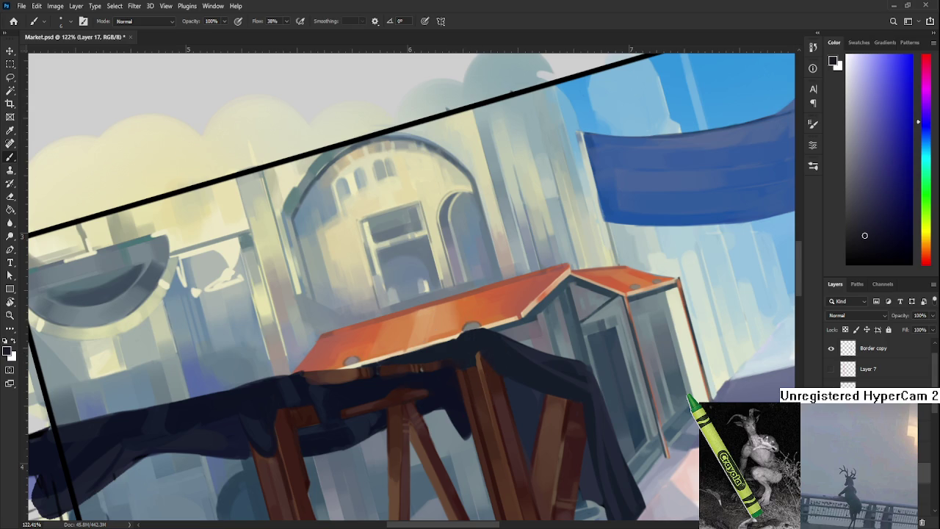
# Zoom out and rotate the view back to 0° to see the whole market scene
pyautogui.click(934, 33)
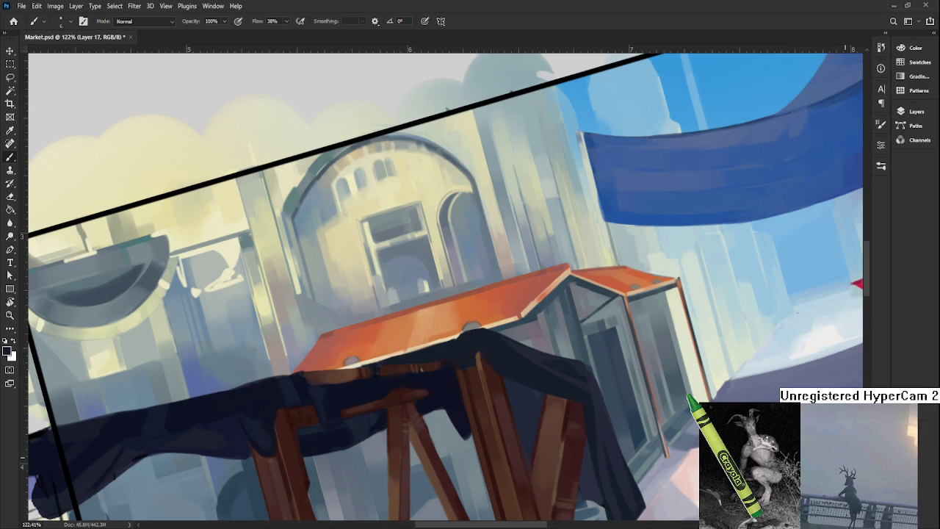
pyautogui.click(933, 32)
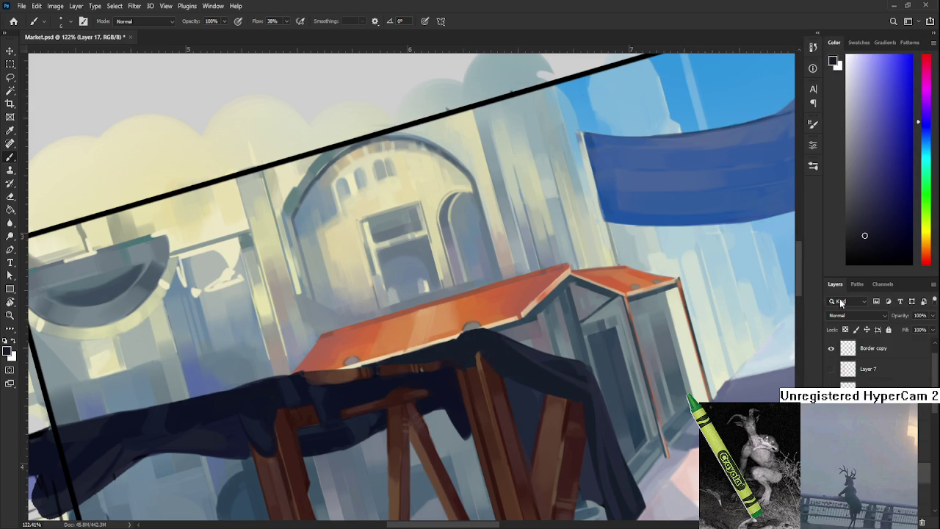
pyautogui.scroll(-2, 370, 387)
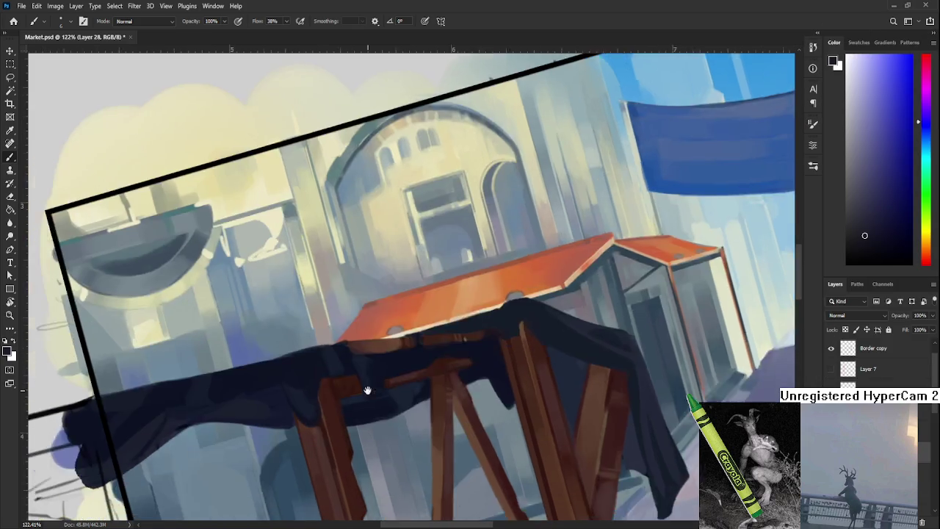
pyautogui.scroll(-2, 370, 388)
pyautogui.scroll(-1, 375, 386)
pyautogui.press('r')
pyautogui.moveTo(376, 386); pyautogui.dragTo(379, 414)
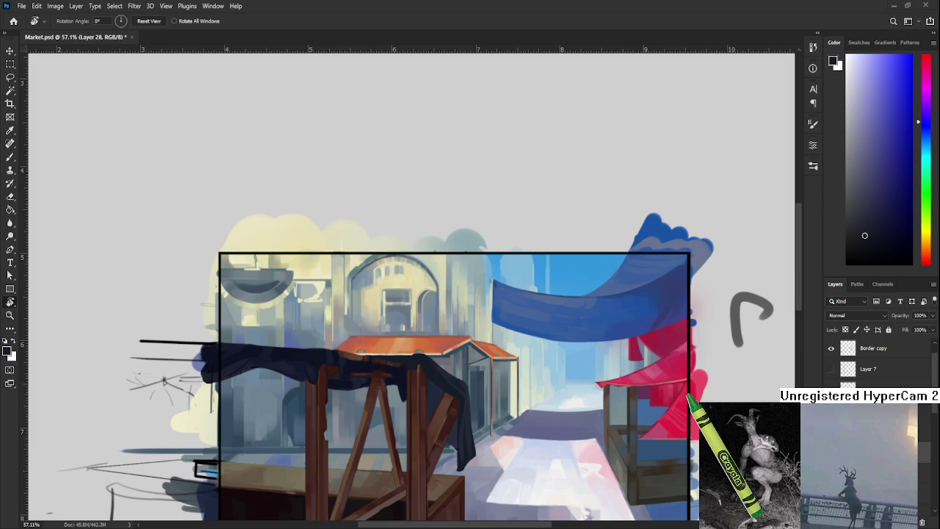
# Sample the dark cloth colour and paint a drip down the A-frame's left leg, then undo it
pyautogui.scroll(1, 325, 428)
pyautogui.scroll(2, 316, 440)
pyautogui.scroll(2, 301, 459)
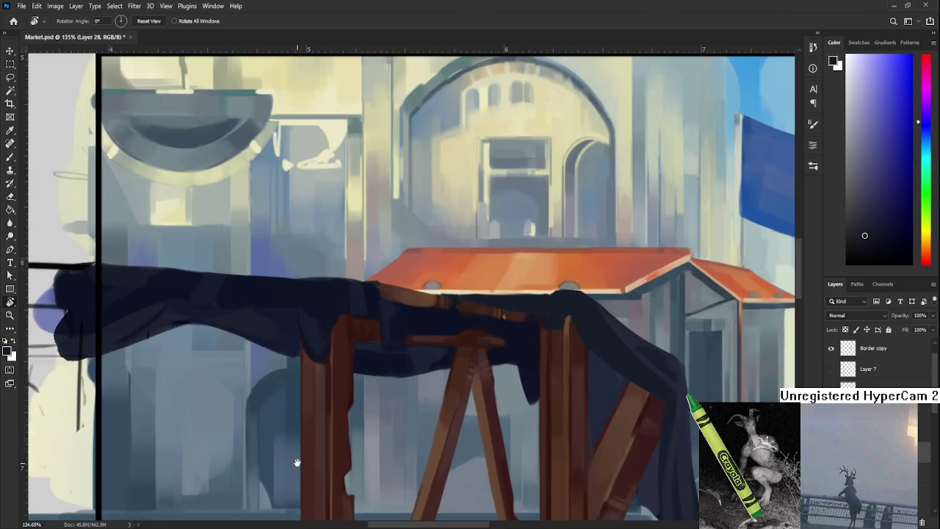
pyautogui.scroll(-3, 298, 455)
pyautogui.scroll(-2, 293, 331)
pyautogui.scroll(2, 290, 297)
pyautogui.scroll(1, 339, 373)
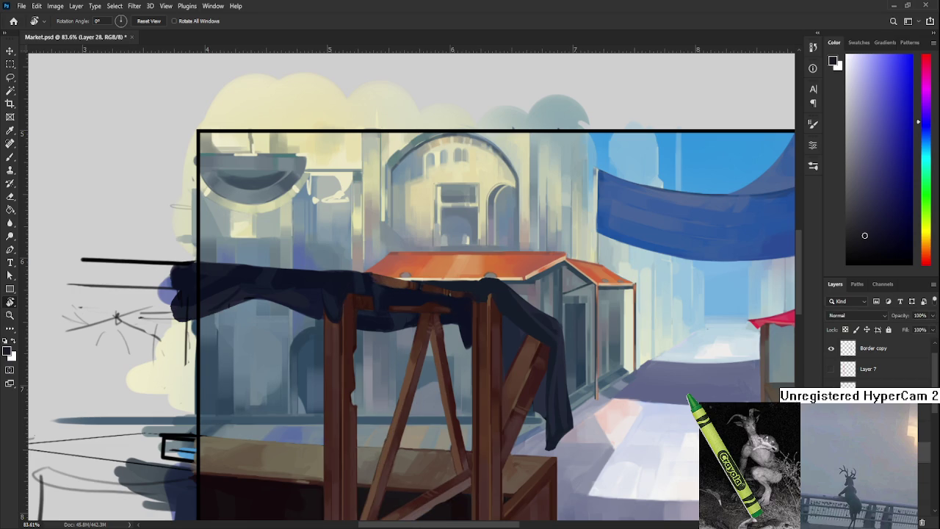
pyautogui.scroll(1, 373, 330)
pyautogui.press('b')
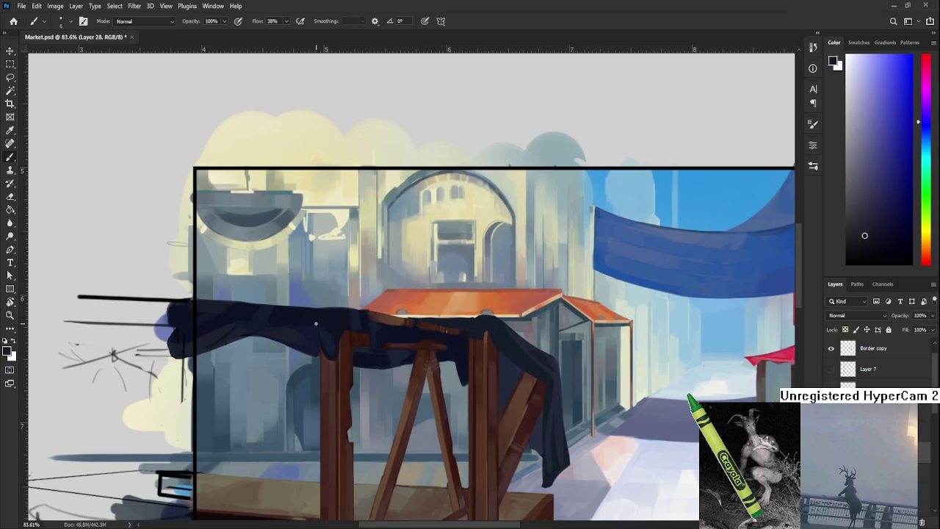
pyautogui.keyDown('alt'); pyautogui.click(325, 340); pyautogui.keyUp('alt')
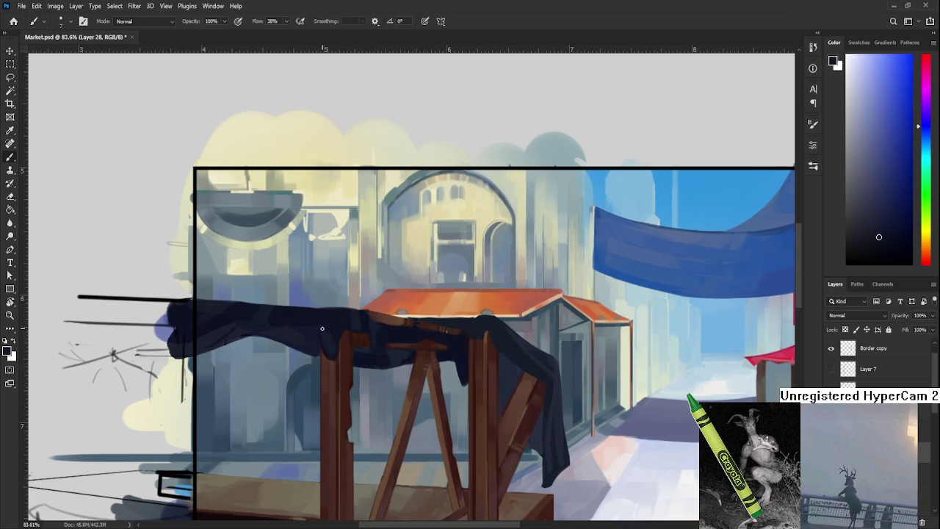
pyautogui.moveTo(328, 348); pyautogui.dragTo(330, 377)
pyautogui.hotkey('ctrl', 'z')
pyautogui.hotkey('ctrl', 'z')
# Sample several dark cloth tones around the front left leg
pyautogui.keyDown('alt'); pyautogui.click(330, 362); pyautogui.keyUp('alt')
pyautogui.keyDown('alt'); pyautogui.click(329, 358); pyautogui.keyUp('alt')
pyautogui.keyDown('alt'); pyautogui.click(339, 333); pyautogui.keyUp('alt')
pyautogui.keyDown('alt'); pyautogui.click(326, 341); pyautogui.keyUp('alt')
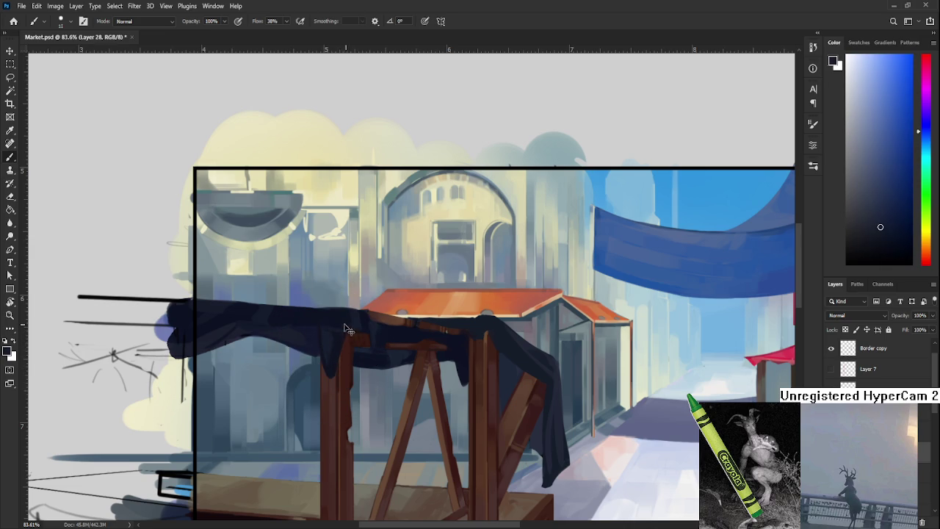
# Work the dark cloth's top edge, repeatedly sampling slightly different navy cloth shades
pyautogui.keyDown('alt'); pyautogui.click(323, 326); pyautogui.keyUp('alt')
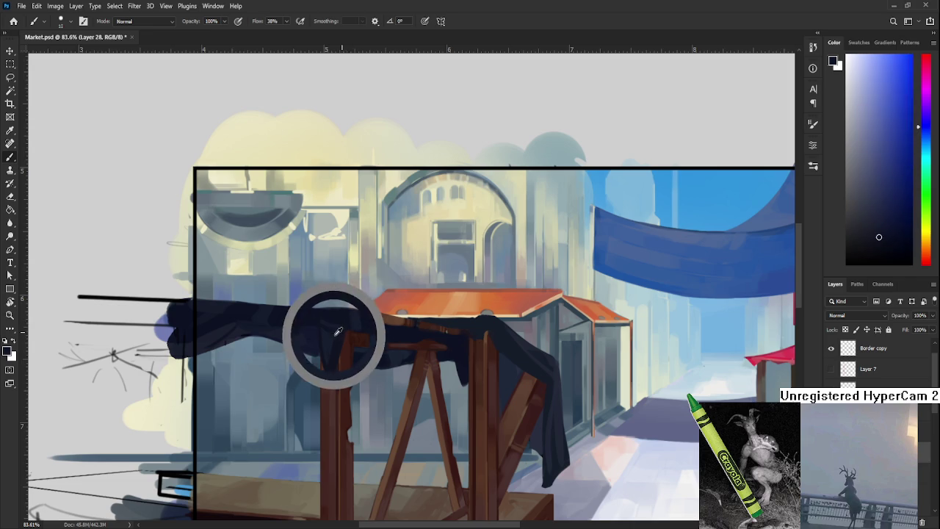
pyautogui.keyDown('alt'); pyautogui.click(335, 336); pyautogui.keyUp('alt')
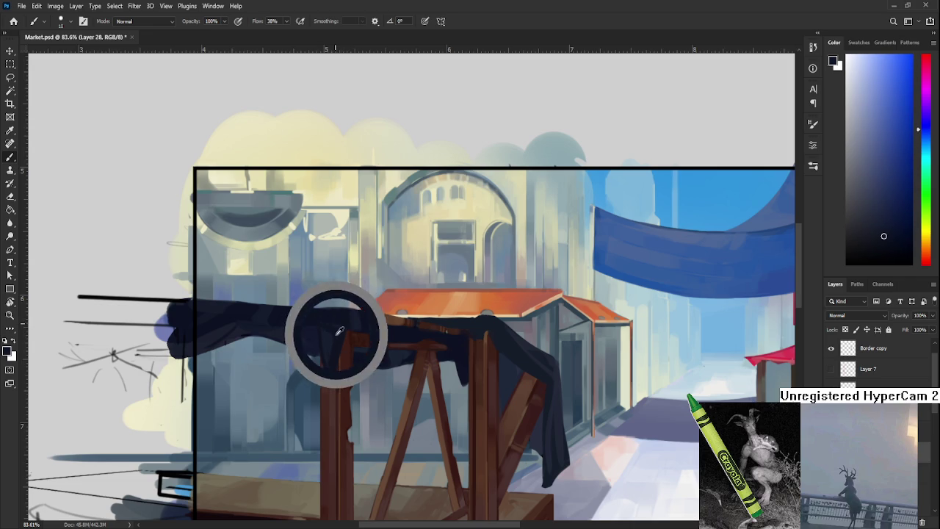
pyautogui.keyDown('alt'); pyautogui.click(324, 329); pyautogui.keyUp('alt')
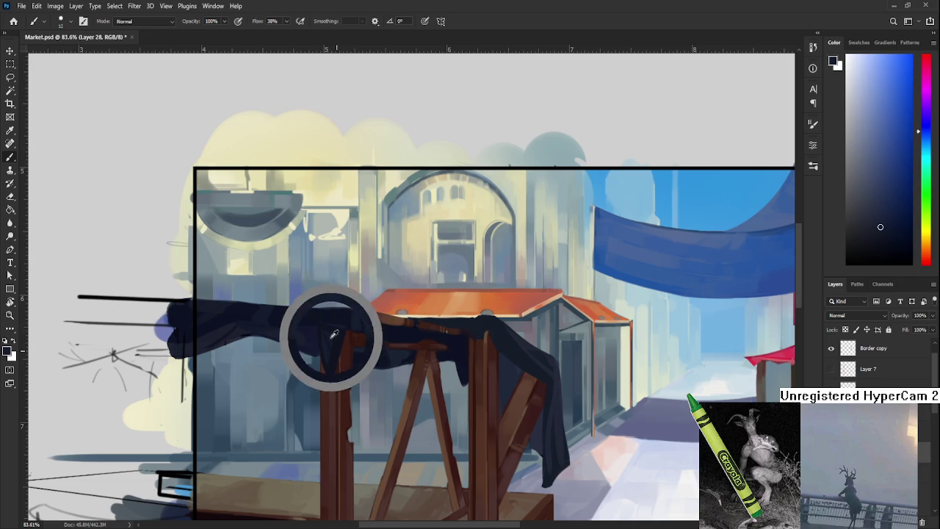
pyautogui.keyDown('alt'); pyautogui.click(338, 332); pyautogui.keyUp('alt')
pyautogui.keyDown('alt'); pyautogui.click(337, 334); pyautogui.keyUp('alt')
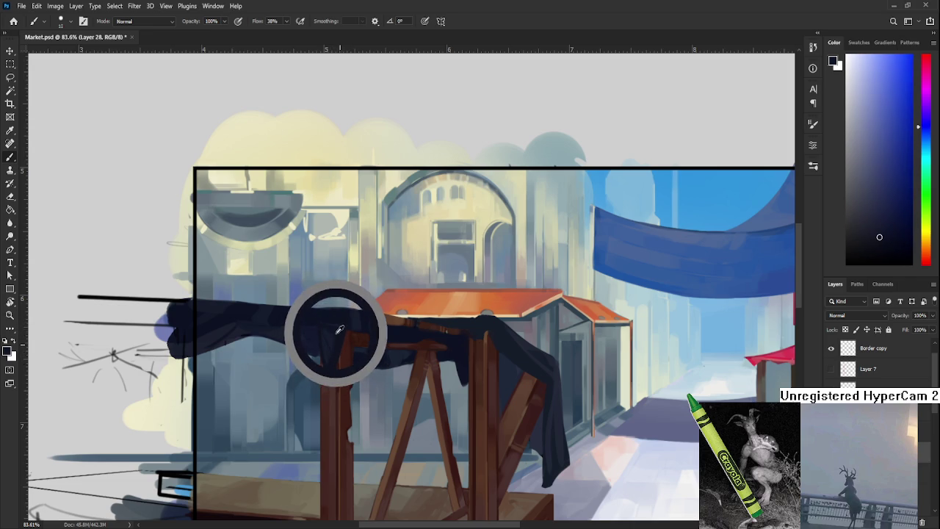
pyautogui.keyDown('alt'); pyautogui.click(337, 337); pyautogui.keyUp('alt')
pyautogui.keyDown('alt'); pyautogui.click(329, 335); pyautogui.keyUp('alt')
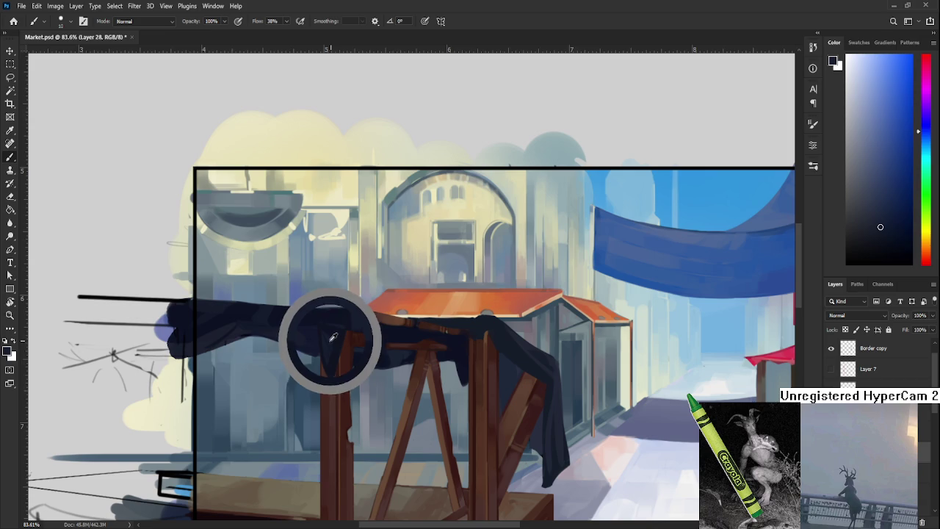
pyautogui.keyDown('alt'); pyautogui.click(335, 336); pyautogui.keyUp('alt')
pyautogui.keyDown('alt'); pyautogui.click(335, 338); pyautogui.keyUp('alt')
pyautogui.keyDown('alt'); pyautogui.click(332, 336); pyautogui.keyUp('alt')
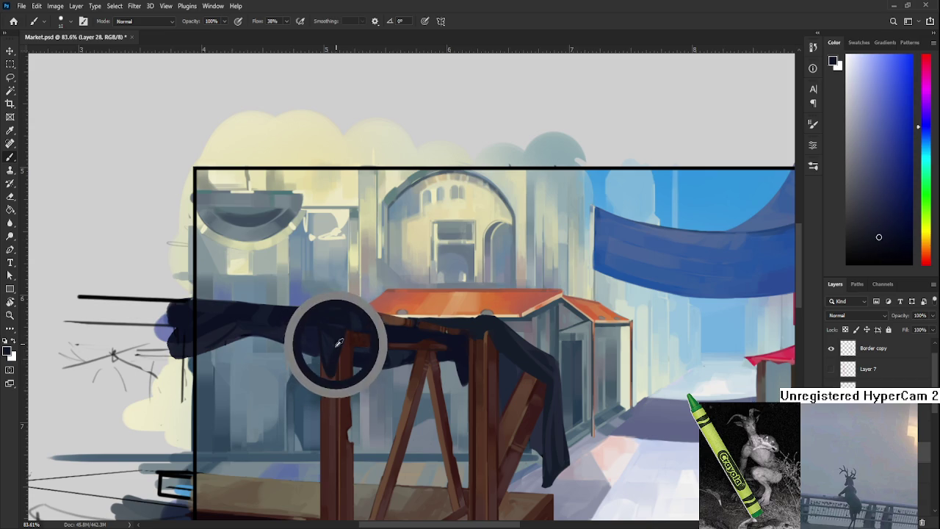
pyautogui.keyDown('alt'); pyautogui.click(332, 337); pyautogui.keyUp('alt')
pyautogui.keyDown('alt'); pyautogui.click(334, 341); pyautogui.keyUp('alt')
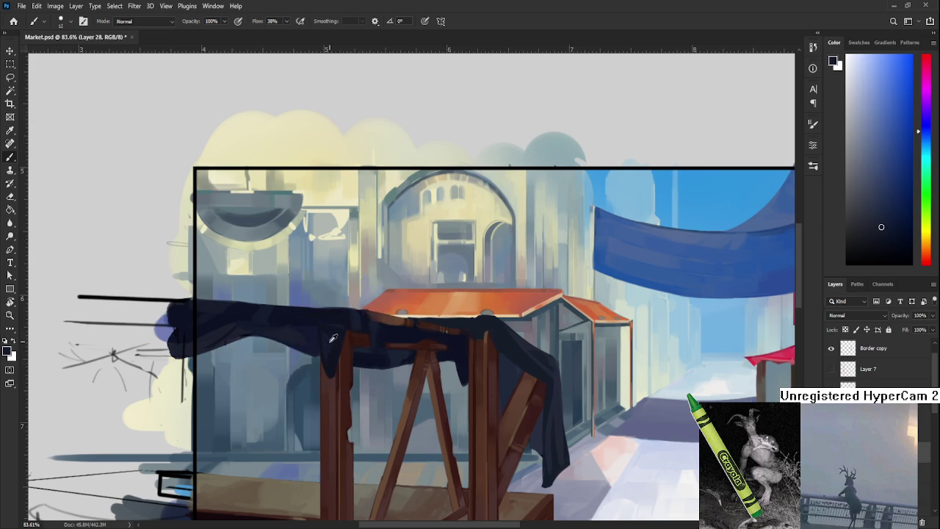
pyautogui.keyDown('alt'); pyautogui.click(327, 344); pyautogui.keyUp('alt')
pyautogui.keyDown('alt'); pyautogui.click(332, 346); pyautogui.keyUp('alt')
pyautogui.keyDown('alt'); pyautogui.click(337, 331); pyautogui.keyUp('alt')
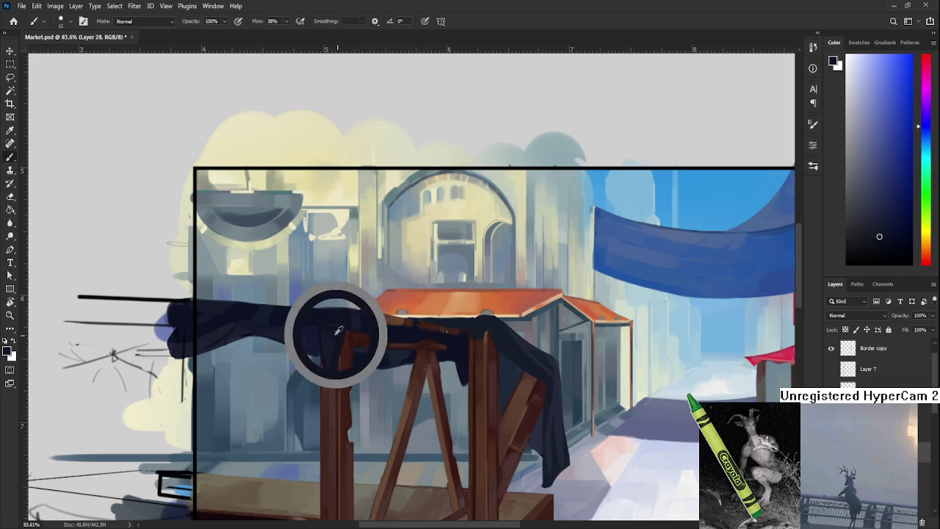
pyautogui.keyDown('alt'); pyautogui.click(328, 336); pyautogui.keyUp('alt')
pyautogui.keyDown('alt'); pyautogui.click(338, 325); pyautogui.keyUp('alt')
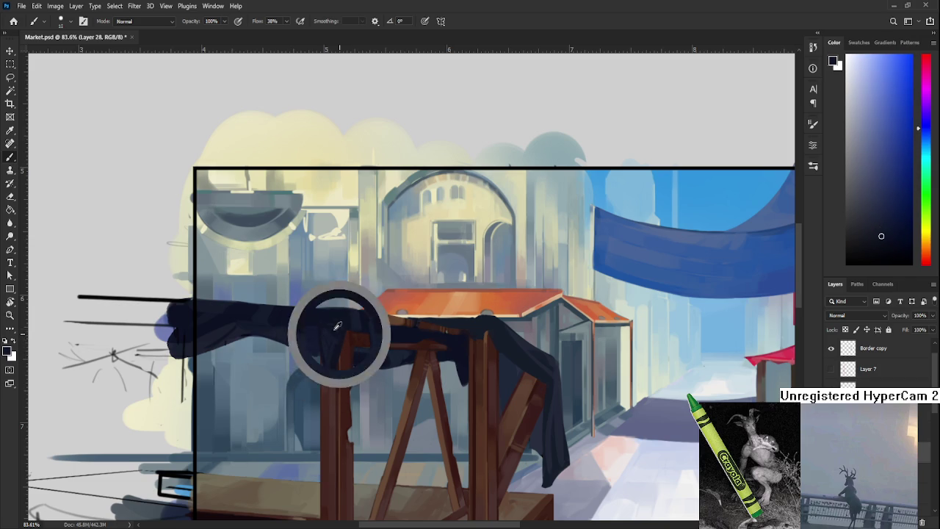
pyautogui.keyDown('alt'); pyautogui.click(327, 339); pyautogui.keyUp('alt')
pyautogui.keyDown('alt'); pyautogui.click(337, 351); pyautogui.keyUp('alt')
pyautogui.keyDown('alt'); pyautogui.click(327, 355); pyautogui.keyUp('alt')
pyautogui.keyDown('alt'); pyautogui.click(334, 332); pyautogui.keyUp('alt')
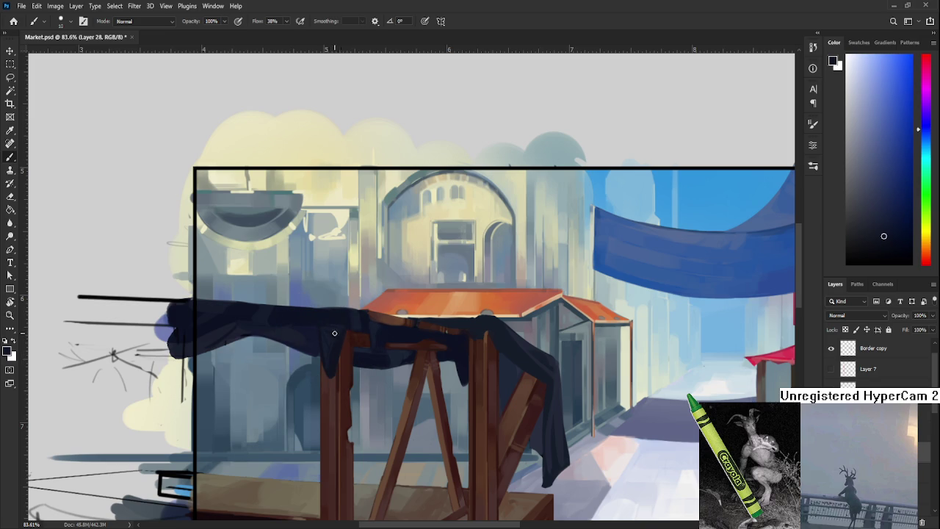
pyautogui.keyDown('alt'); pyautogui.click(326, 334); pyautogui.keyUp('alt')
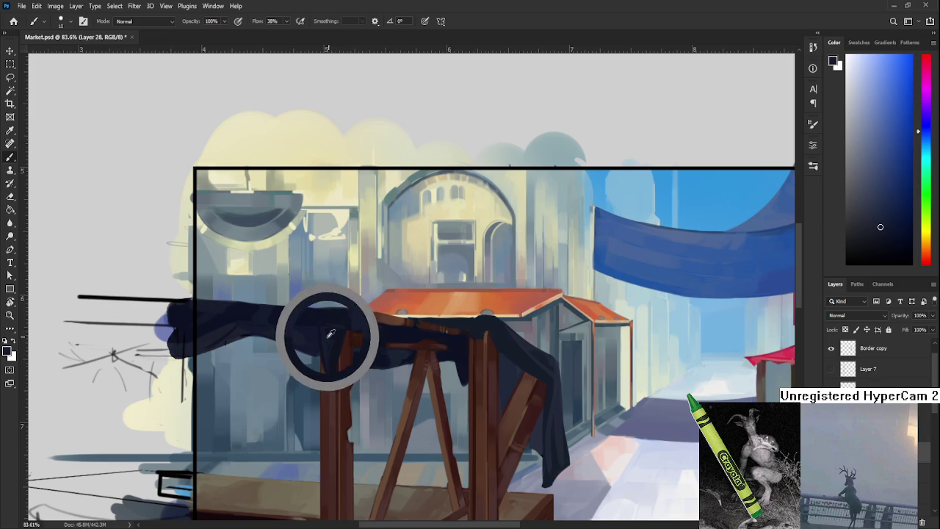
pyautogui.keyDown('alt'); pyautogui.click(326, 334); pyautogui.keyUp('alt')
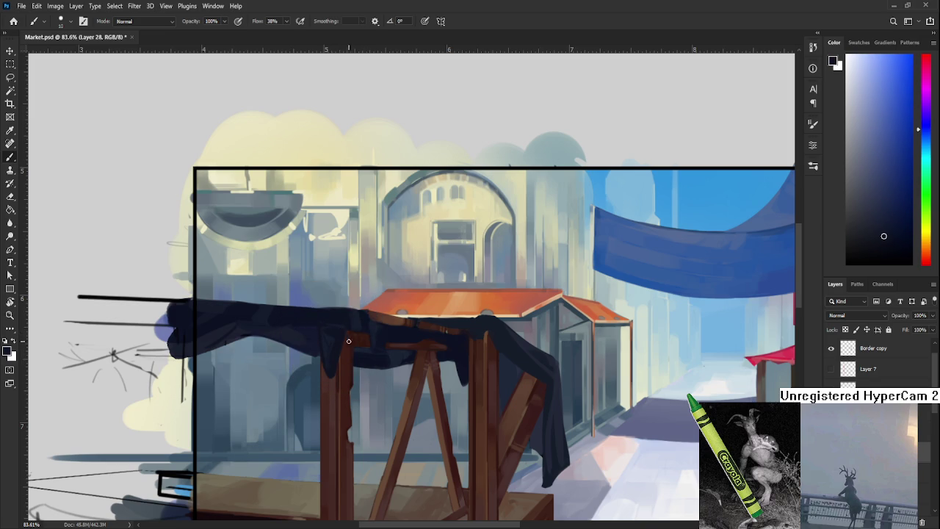
pyautogui.keyDown('alt'); pyautogui.click(338, 336); pyautogui.keyUp('alt')
pyautogui.keyDown('alt'); pyautogui.click(330, 327); pyautogui.keyUp('alt')
pyautogui.keyDown('alt'); pyautogui.click(337, 327); pyautogui.keyUp('alt')
pyautogui.keyDown('alt'); pyautogui.click(338, 334); pyautogui.keyUp('alt')
pyautogui.keyDown('alt'); pyautogui.click(334, 329); pyautogui.keyUp('alt')
pyautogui.keyDown('alt'); pyautogui.click(325, 329); pyautogui.keyUp('alt')
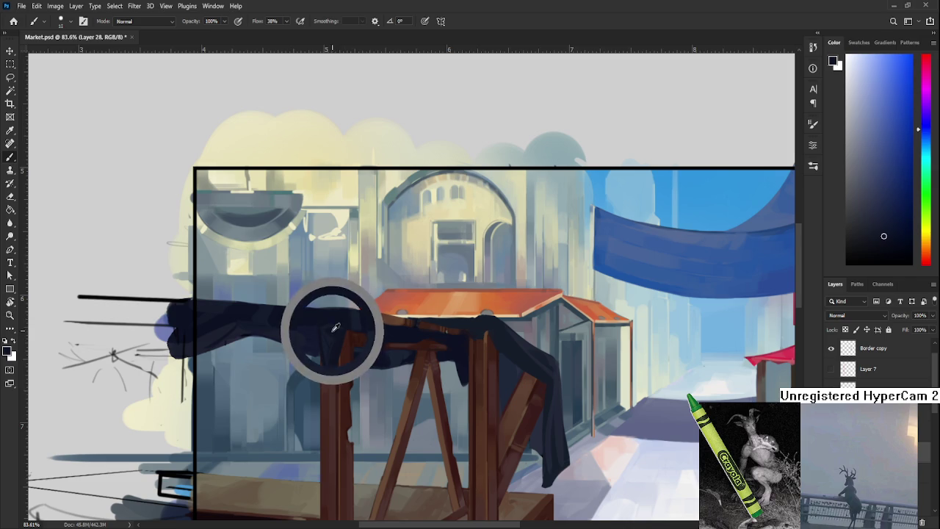
pyautogui.keyDown('alt'); pyautogui.click(336, 328); pyautogui.keyUp('alt')
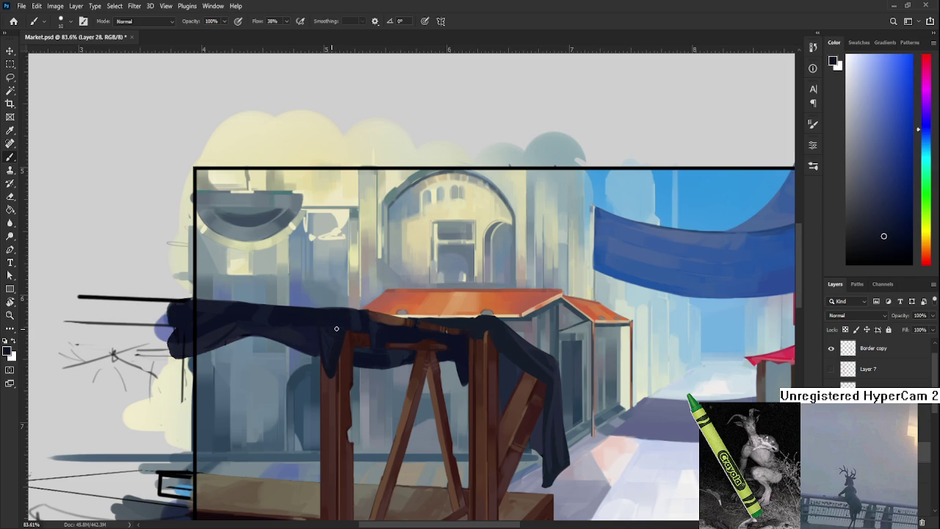
pyautogui.keyDown('alt'); pyautogui.click(328, 335); pyautogui.keyUp('alt')
pyautogui.keyDown('alt'); pyautogui.click(329, 331); pyautogui.keyUp('alt')
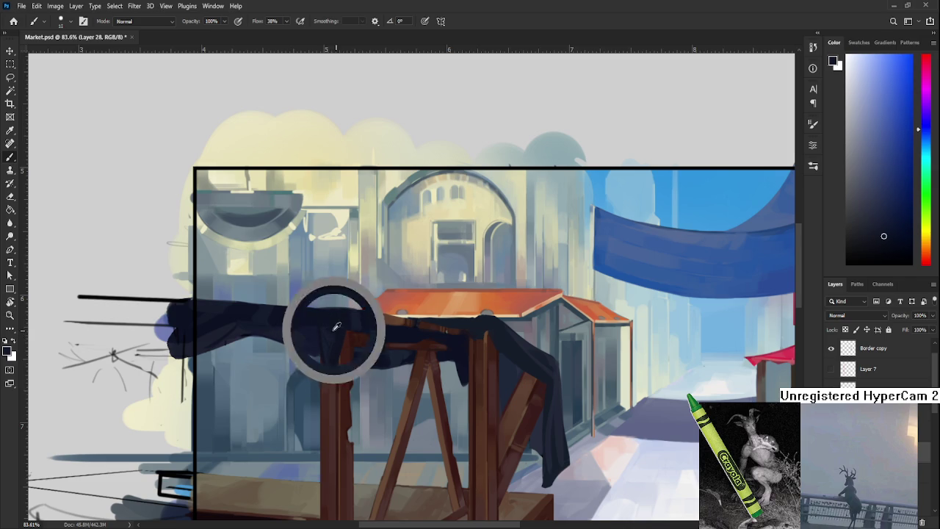
pyautogui.keyDown('alt'); pyautogui.click(329, 331); pyautogui.keyUp('alt')
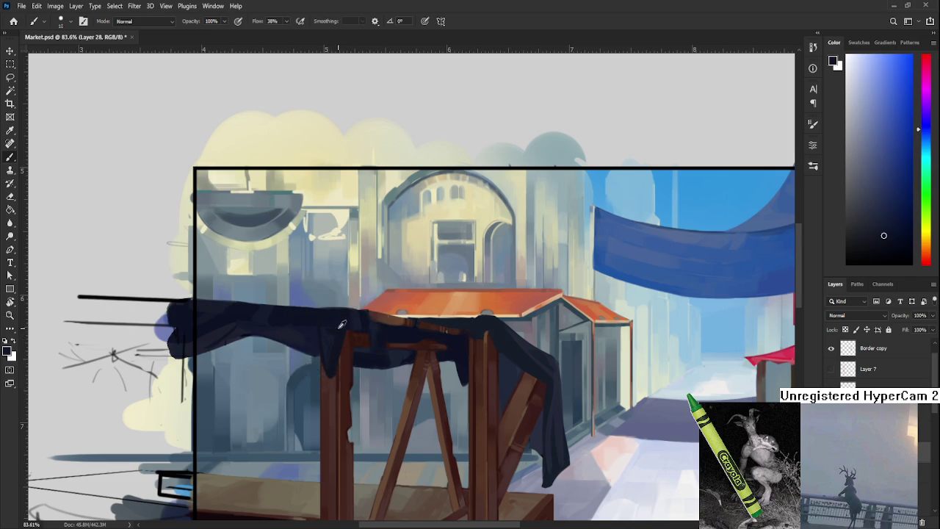
pyautogui.keyDown('alt'); pyautogui.click(331, 338); pyautogui.keyUp('alt')
pyautogui.keyDown('alt'); pyautogui.click(336, 329); pyautogui.keyUp('alt')
pyautogui.keyDown('alt'); pyautogui.click(332, 338); pyautogui.keyUp('alt')
pyautogui.keyDown('alt'); pyautogui.click(329, 332); pyautogui.keyUp('alt')
pyautogui.keyDown('alt'); pyautogui.click(340, 330); pyautogui.keyUp('alt')
# Rework the cloth where it meets the crossbeam using nearby sampled dark blues
pyautogui.scroll(-2, 339, 335)
pyautogui.scroll(3, 349, 329)
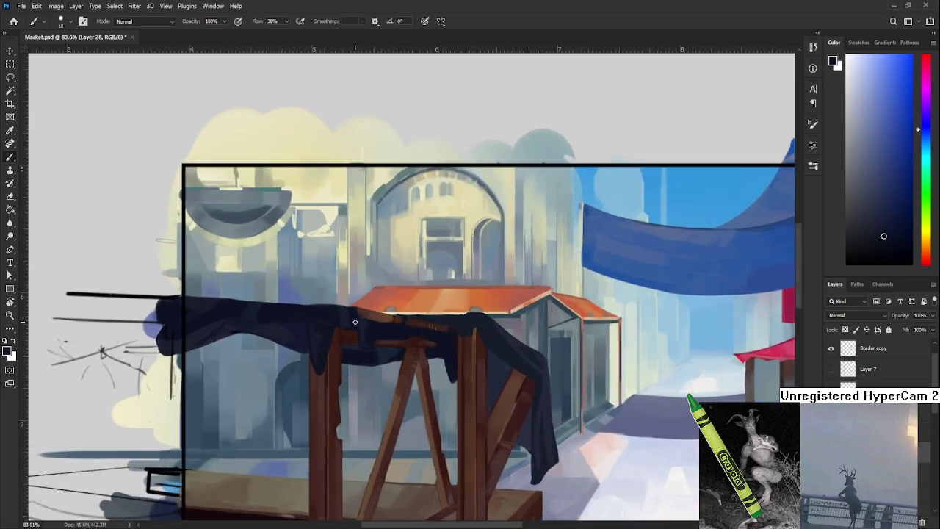
pyautogui.scroll(1, 364, 321)
pyautogui.moveTo(364, 320); pyautogui.dragTo(320, 354)
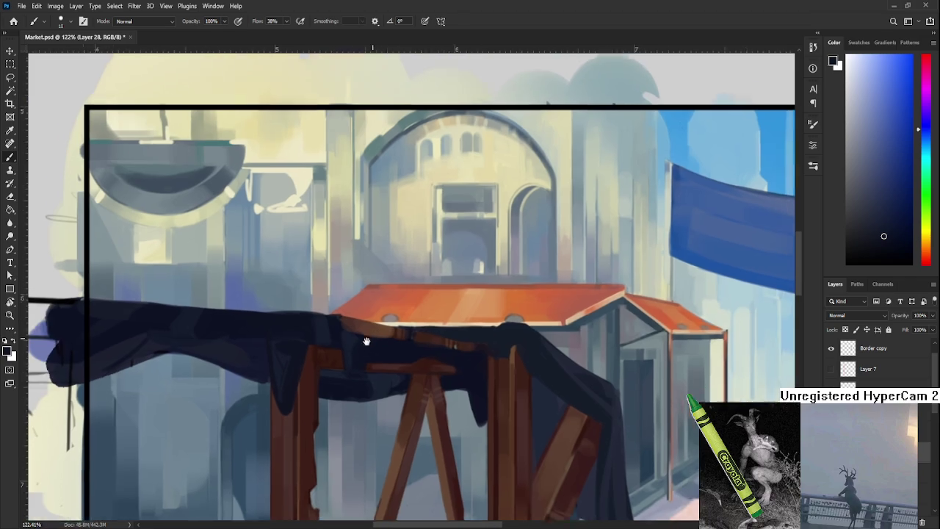
pyautogui.keyDown('alt'); pyautogui.click(320, 355); pyautogui.keyUp('alt')
pyautogui.keyDown('alt'); pyautogui.click(328, 378); pyautogui.keyUp('alt')
pyautogui.keyDown('alt'); pyautogui.click(324, 361); pyautogui.keyUp('alt')
pyautogui.keyDown('alt'); pyautogui.click(331, 370); pyautogui.keyUp('alt')
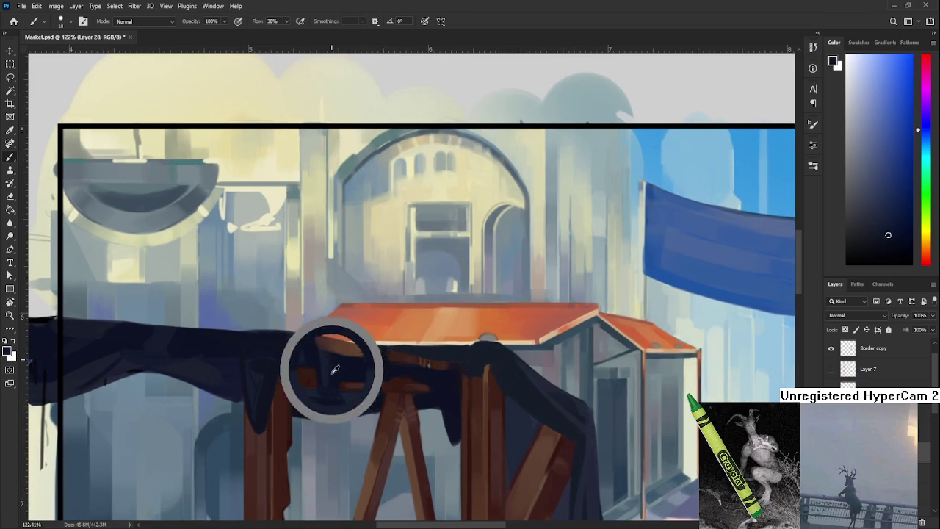
pyautogui.keyDown('alt'); pyautogui.click(320, 357); pyautogui.keyUp('alt')
pyautogui.keyDown('alt'); pyautogui.click(309, 351); pyautogui.keyUp('alt')
pyautogui.keyDown('alt'); pyautogui.click(324, 364); pyautogui.keyUp('alt')
pyautogui.keyDown('alt'); pyautogui.click(311, 349); pyautogui.keyUp('alt')
pyautogui.keyDown('alt'); pyautogui.click(308, 342); pyautogui.keyUp('alt')
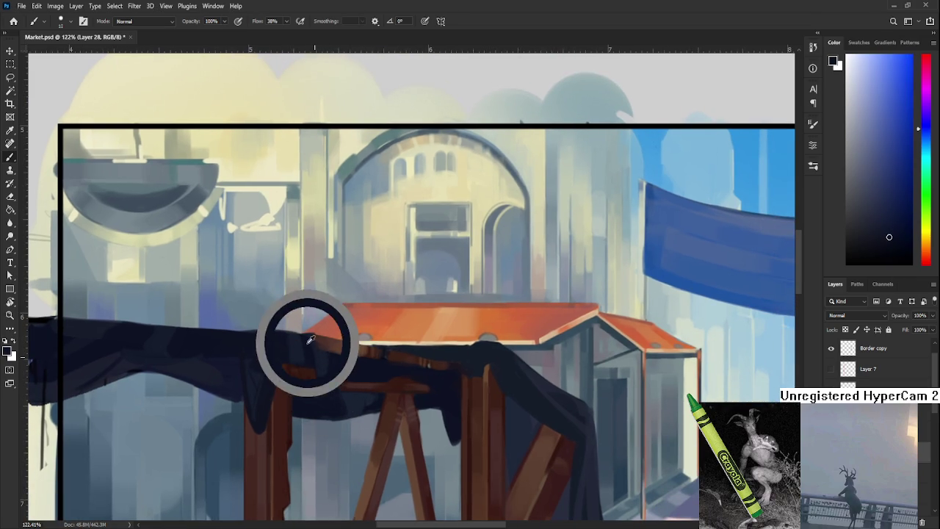
pyautogui.keyDown('alt'); pyautogui.click(309, 359); pyautogui.keyUp('alt')
pyautogui.keyDown('alt'); pyautogui.click(310, 351); pyautogui.keyUp('alt')
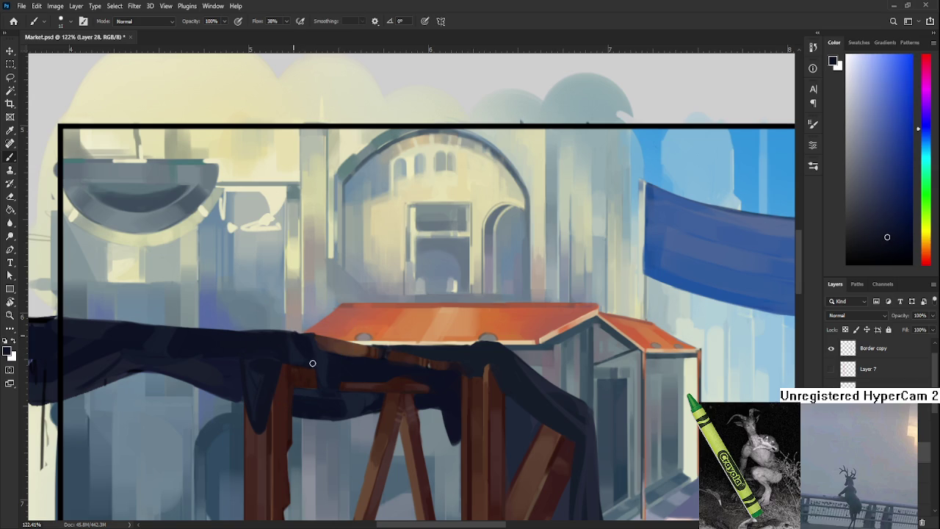
pyautogui.keyDown('alt'); pyautogui.click(293, 341); pyautogui.keyUp('alt')
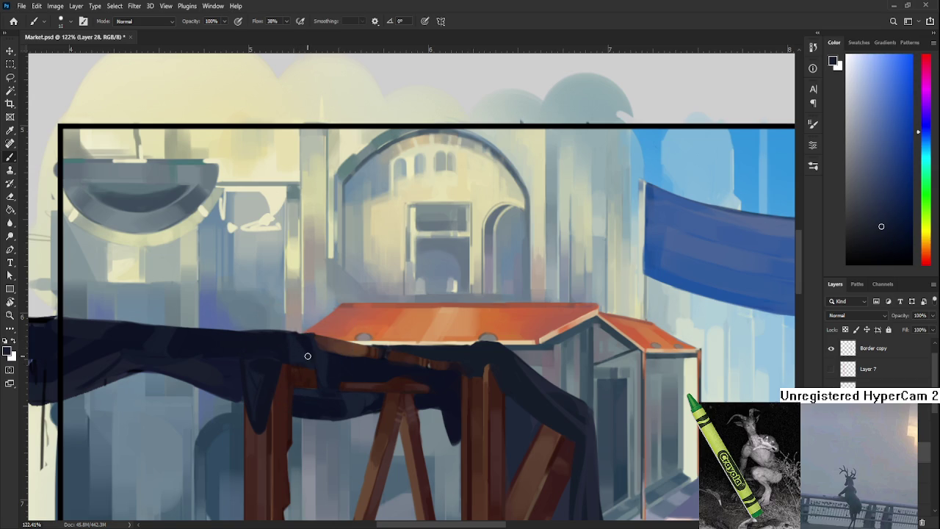
# Try erasing near the cloth, then undo to restore the doorway arch
pyautogui.press('e')
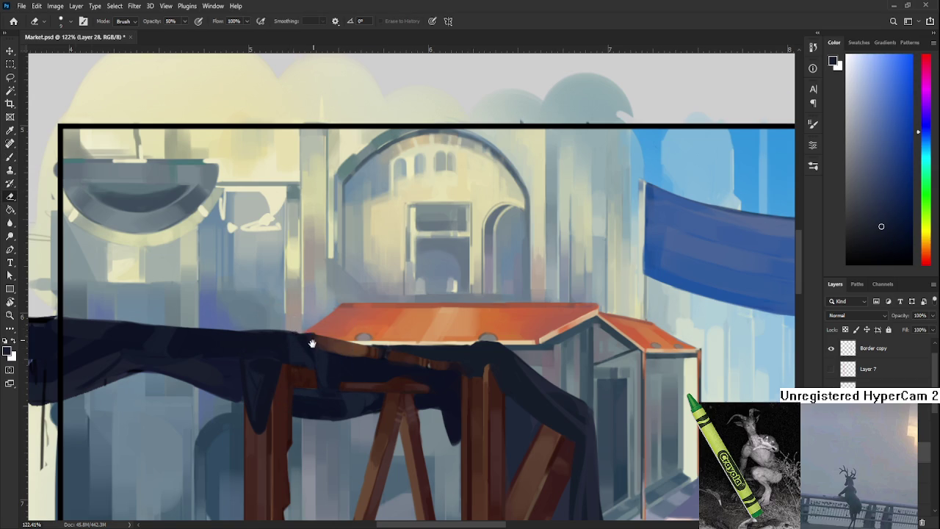
pyautogui.moveTo(312, 343); pyautogui.dragTo(342, 314)
pyautogui.hotkey('ctrl', 'z')
pyautogui.press('b')
# With a larger brush, reshape the cloth toward its left end using sampled cloth shades
pyautogui.keyDown('alt'); pyautogui.click(312, 324); pyautogui.keyUp('alt')
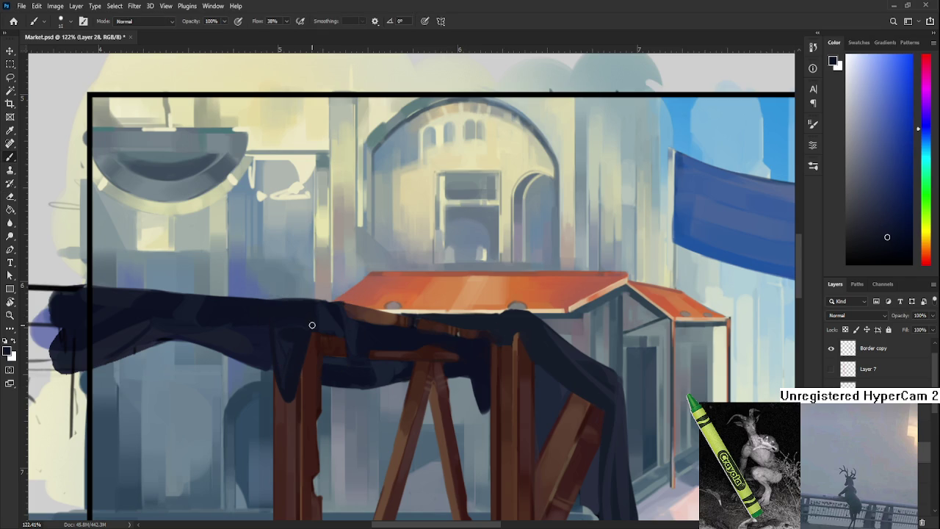
pyautogui.keyDown('alt'); pyautogui.click(342, 327); pyautogui.keyUp('alt')
pyautogui.keyDown('alt'); pyautogui.click(349, 326); pyautogui.keyUp('alt')
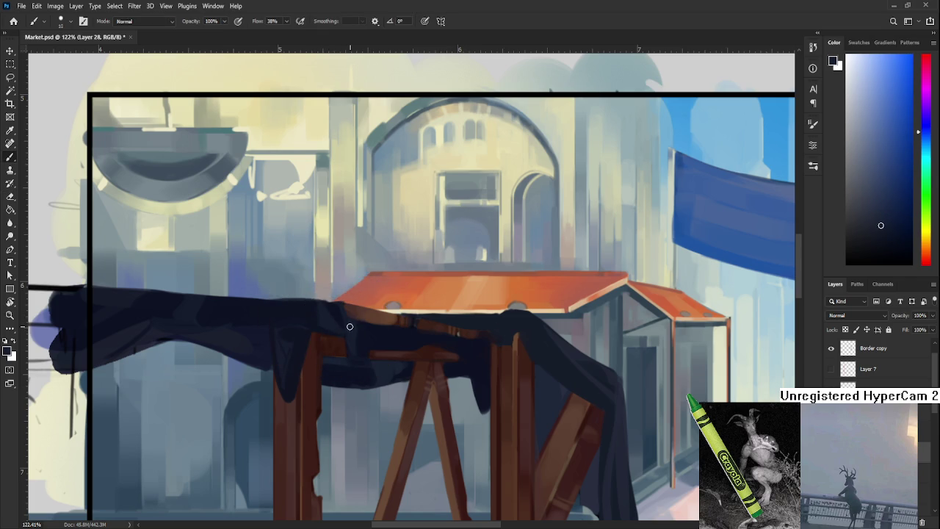
pyautogui.keyDown('alt'); pyautogui.click(350, 326); pyautogui.keyUp('alt')
pyautogui.moveTo(336, 318)
pyautogui.mouseDown()
pyautogui.moveTo(341, 378)
pyautogui.moveTo(376, 336)
pyautogui.moveTo(394, 329)
pyautogui.mouseUp()
pyautogui.keyDown('alt'); pyautogui.click(331, 362); pyautogui.keyUp('alt')
pyautogui.keyDown('alt'); pyautogui.click(373, 335); pyautogui.keyUp('alt')
pyautogui.press(']')
pyautogui.press(']')
pyautogui.keyDown('alt'); pyautogui.click(415, 318); pyautogui.keyUp('alt')
pyautogui.moveTo(340, 323); pyautogui.dragTo(394, 317)
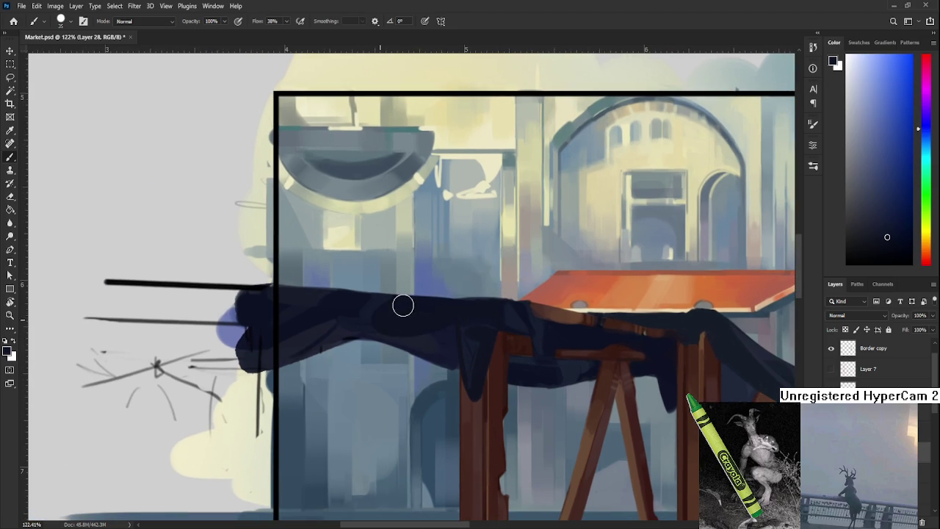
pyautogui.keyDown('alt'); pyautogui.click(375, 304); pyautogui.keyUp('alt')
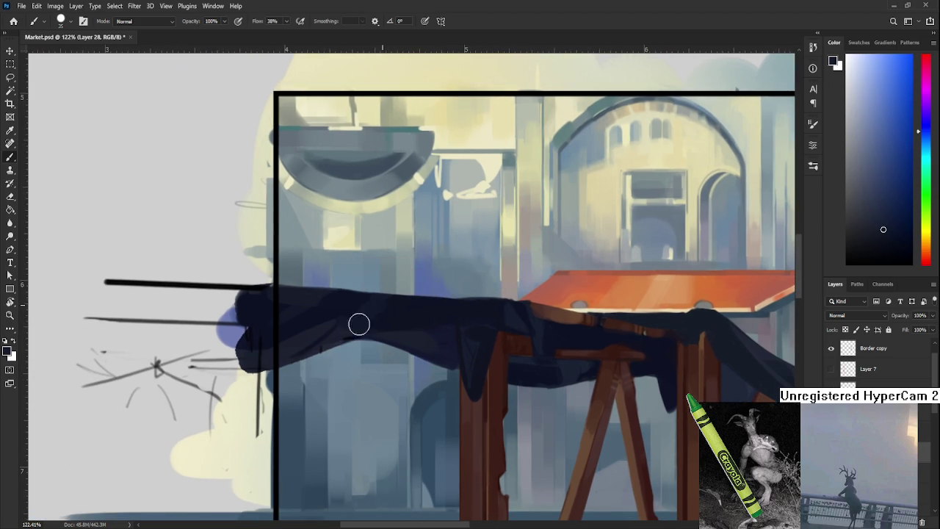
pyautogui.keyDown('alt'); pyautogui.click(393, 317); pyautogui.keyUp('alt')
pyautogui.moveTo(449, 345)
pyautogui.mouseDown()
pyautogui.moveTo(430, 353)
pyautogui.moveTo(455, 348)
pyautogui.moveTo(377, 319)
pyautogui.mouseUp()
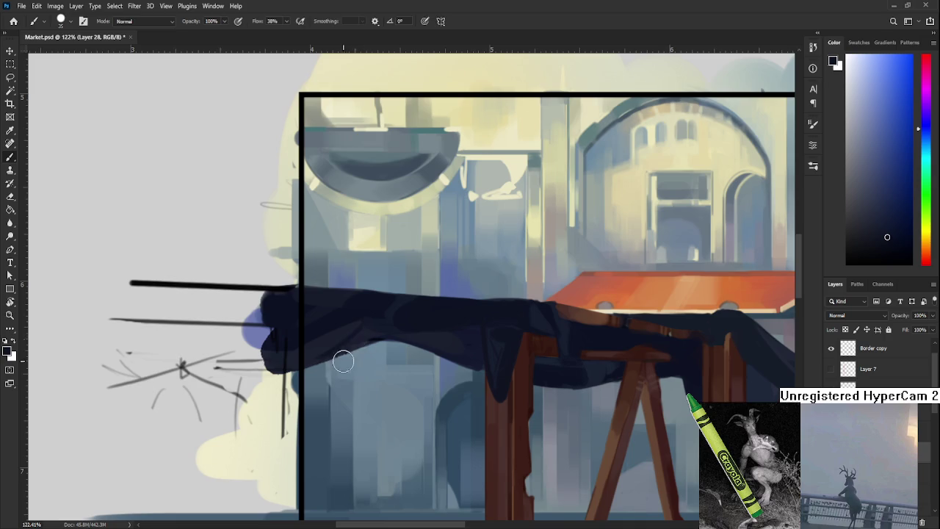
pyautogui.press('r')
pyautogui.moveTo(342, 361); pyautogui.dragTo(378, 325)
# Paint a short curved fold hanging from the cloth, replacing an over-long stroke
pyautogui.keyDown('alt'); pyautogui.click(378, 319); pyautogui.keyUp('alt')
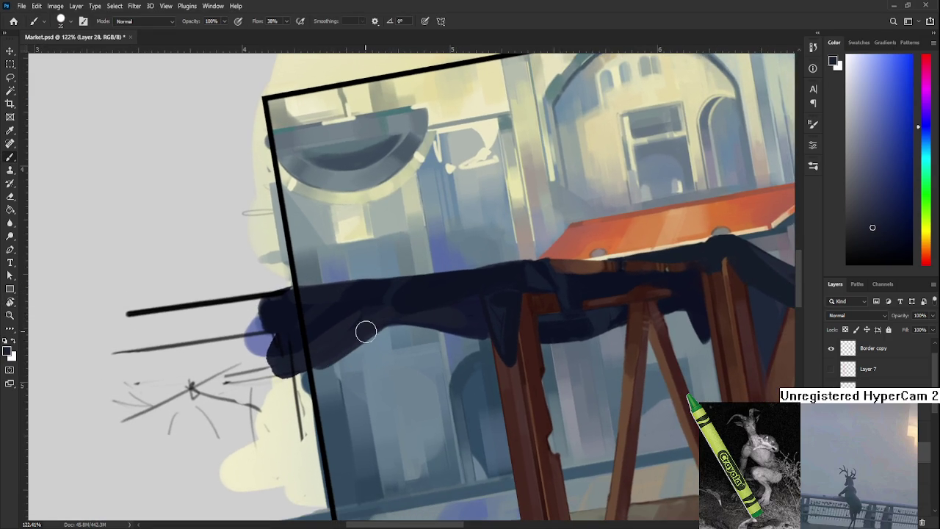
pyautogui.keyDown('alt'); pyautogui.click(352, 297); pyautogui.keyUp('alt')
pyautogui.moveTo(352, 298); pyautogui.dragTo(345, 360)
pyautogui.moveTo(367, 316); pyautogui.dragTo(283, 418)
pyautogui.hotkey('ctrl', 'z')
pyautogui.moveTo(356, 334); pyautogui.dragTo(298, 374)
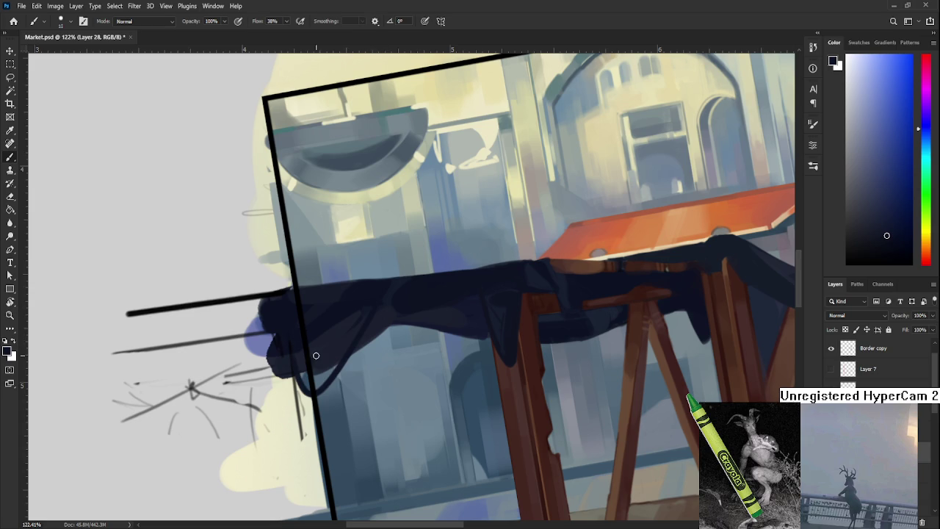
# Fill the gap between the frame edge and cloth with dark paint and add a diagonal fold line
pyautogui.press(']')
pyautogui.press(']')
pyautogui.press(']')
pyautogui.moveTo(315, 382); pyautogui.dragTo(390, 298)
pyautogui.hotkey('ctrl', 'z')
pyautogui.moveTo(309, 390); pyautogui.dragTo(382, 322)
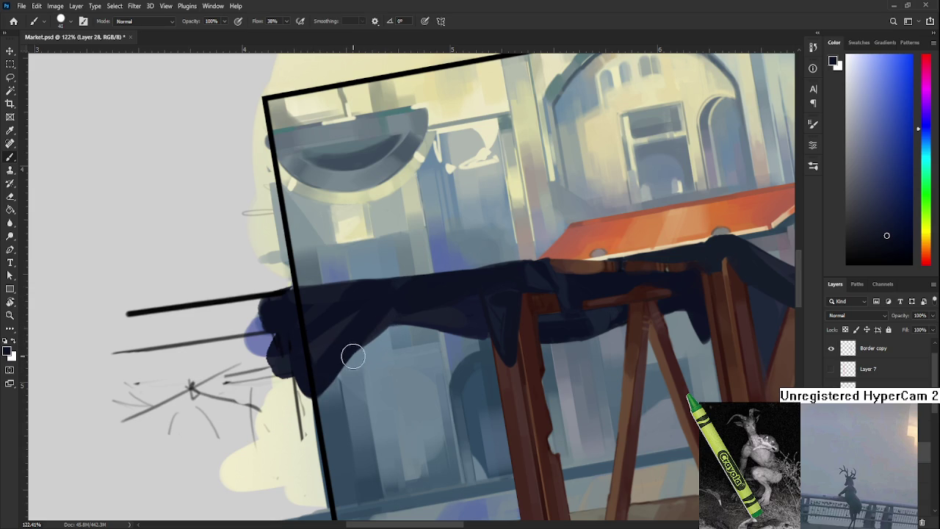
pyautogui.press('[')
pyautogui.press('[')
pyautogui.press('[')
pyautogui.press('[')
pyautogui.press('[')
pyautogui.moveTo(321, 395); pyautogui.dragTo(395, 319)
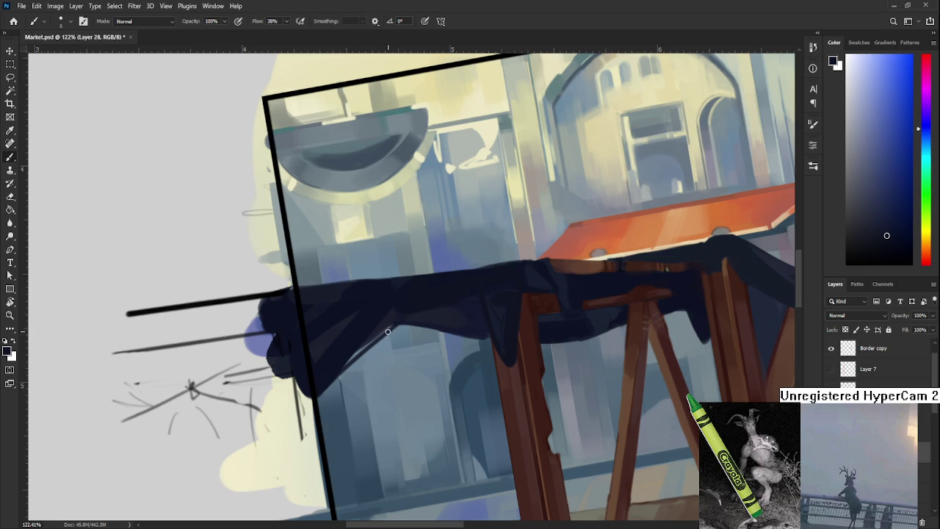
# Darken the cloth's lower edge with a sampled tone, then rotate and zoom out to view the canvas
pyautogui.keyDown('alt'); pyautogui.click(394, 323); pyautogui.keyUp('alt')
pyautogui.keyDown('alt'); pyautogui.click(378, 325); pyautogui.keyUp('alt')
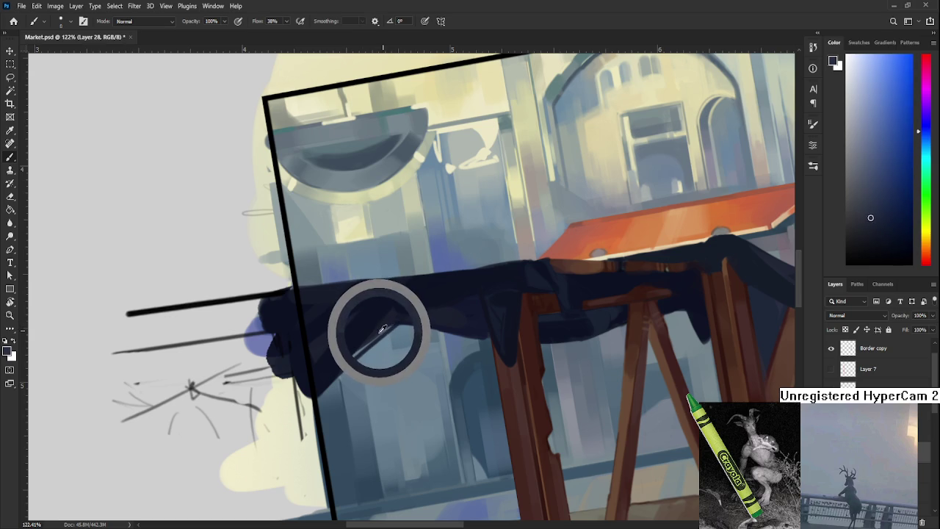
pyautogui.moveTo(393, 321); pyautogui.dragTo(360, 353)
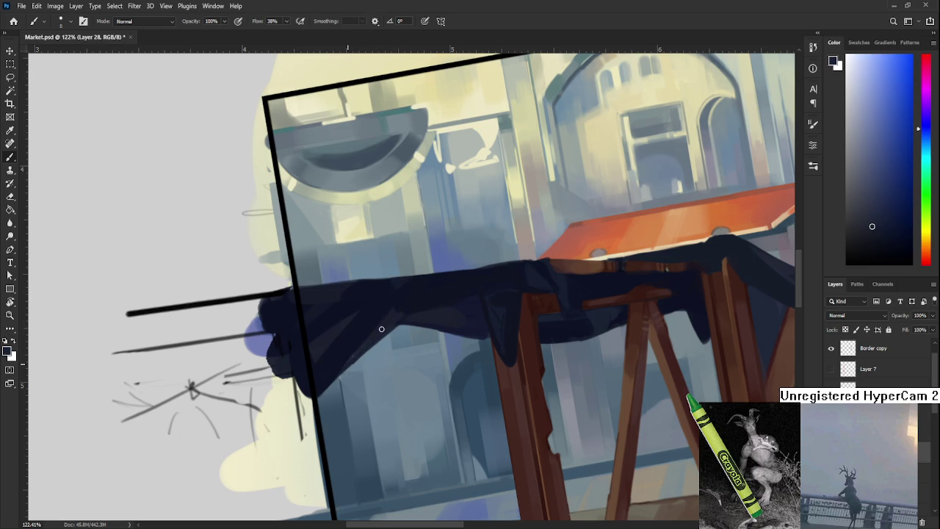
pyautogui.press('r')
pyautogui.moveTo(400, 300)
pyautogui.mouseDown()
pyautogui.moveTo(396, 449)
pyautogui.moveTo(462, 404)
pyautogui.moveTo(531, 393)
pyautogui.mouseUp()
pyautogui.scroll(-5, 462, 405)
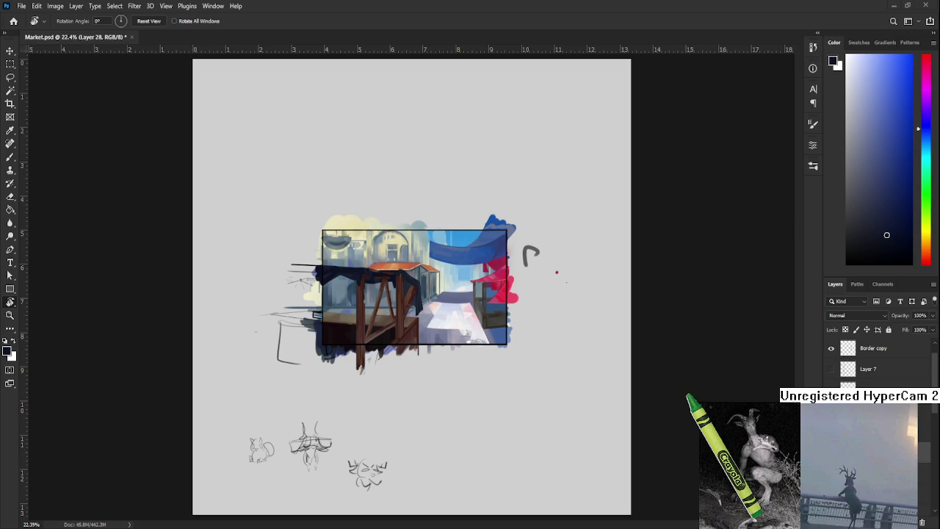
# Frame the cloth-draped top beam of the stall with the Brush enlarged
pyautogui.scroll(2, 390, 301)
pyautogui.scroll(2, 390, 301)
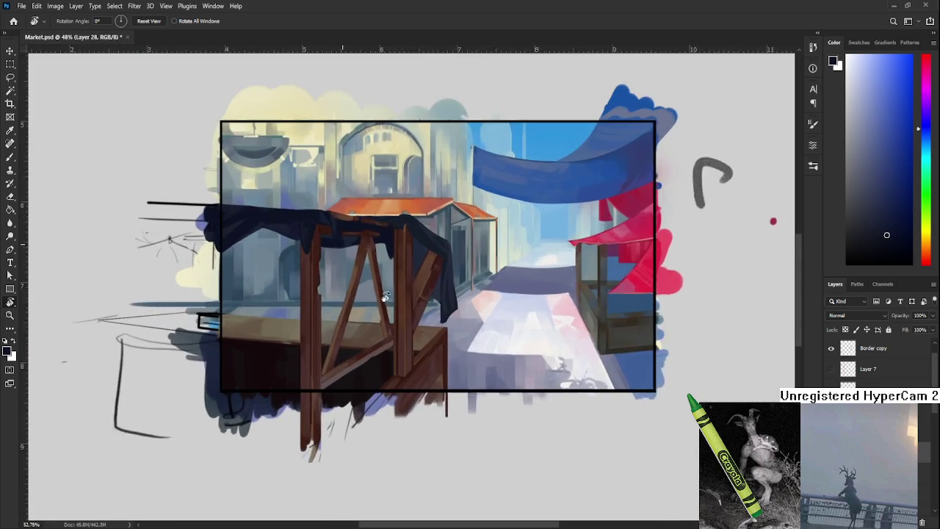
pyautogui.scroll(2, 389, 301)
pyautogui.scroll(2, 147, 80)
pyautogui.press('b')
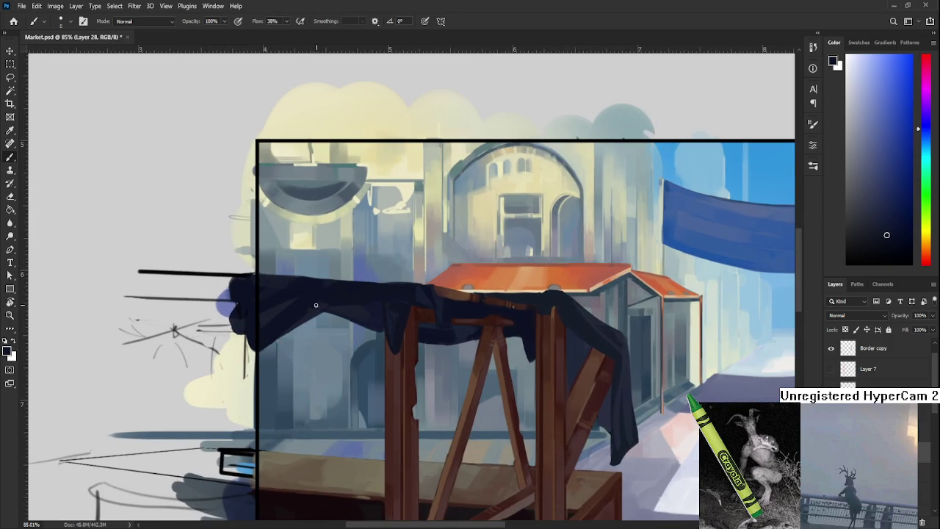
pyautogui.press(']')
pyautogui.press(']')
pyautogui.moveTo(322, 301); pyautogui.dragTo(282, 354)
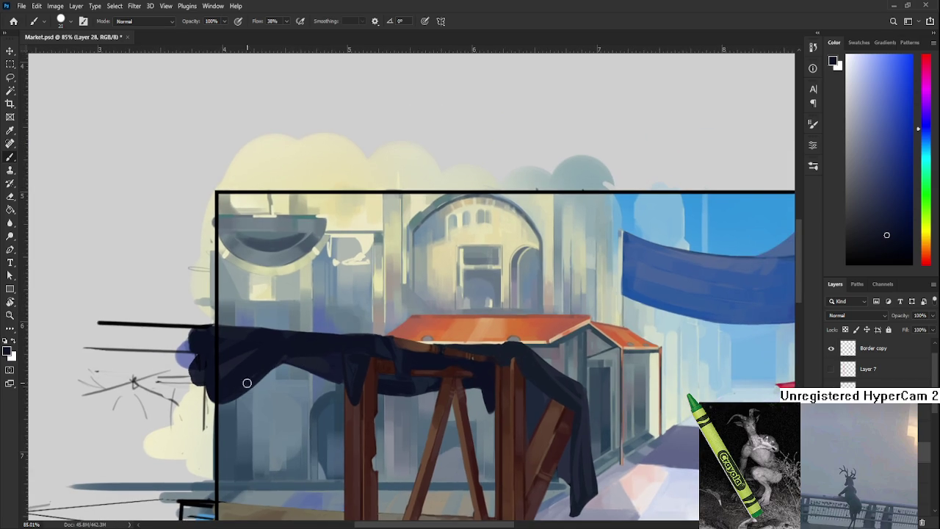
pyautogui.moveTo(334, 352); pyautogui.dragTo(323, 358)
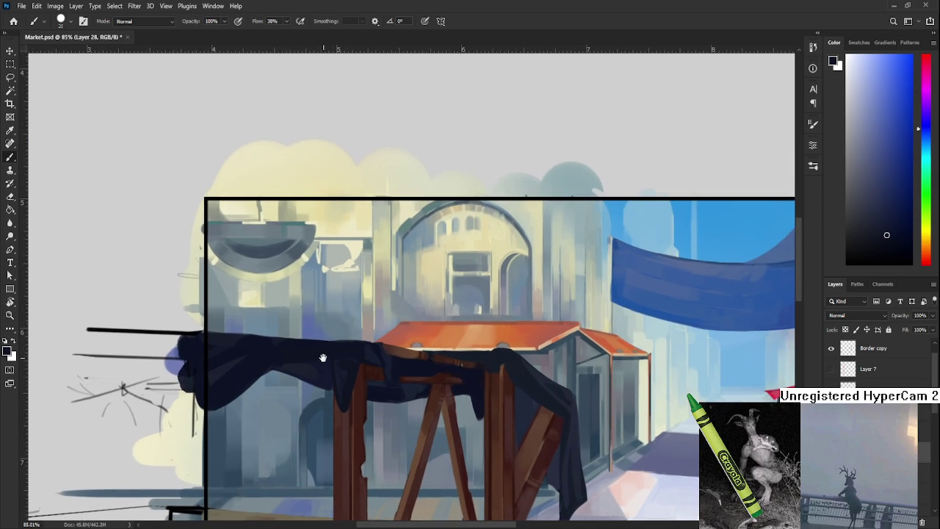
pyautogui.scroll(-3, 323, 357)
pyautogui.scroll(5, 262, 336)
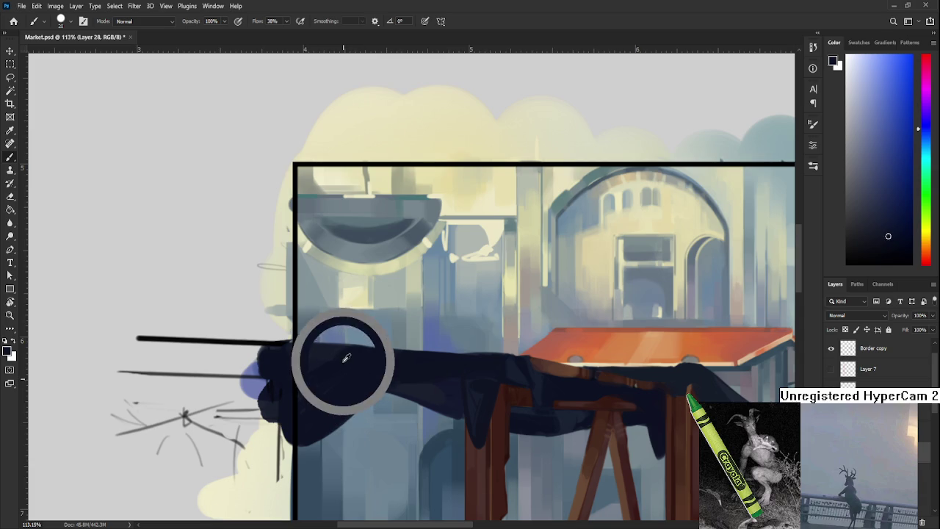
pyautogui.moveTo(354, 357); pyautogui.dragTo(252, 351)
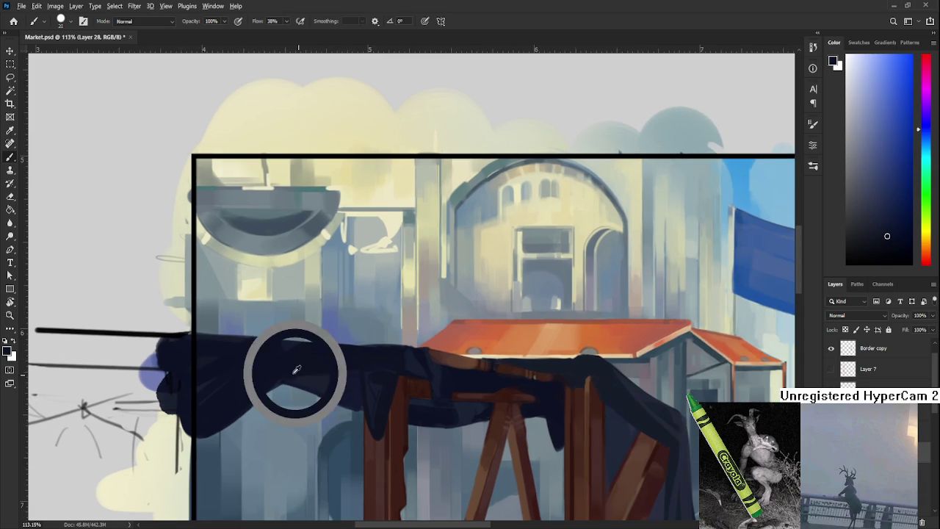
# Sample lighter and darker shades of the dark blue cloth near its left end
pyautogui.keyDown('alt'); pyautogui.click(332, 379); pyautogui.keyUp('alt')
pyautogui.keyDown('alt'); pyautogui.click(332, 376); pyautogui.keyUp('alt')
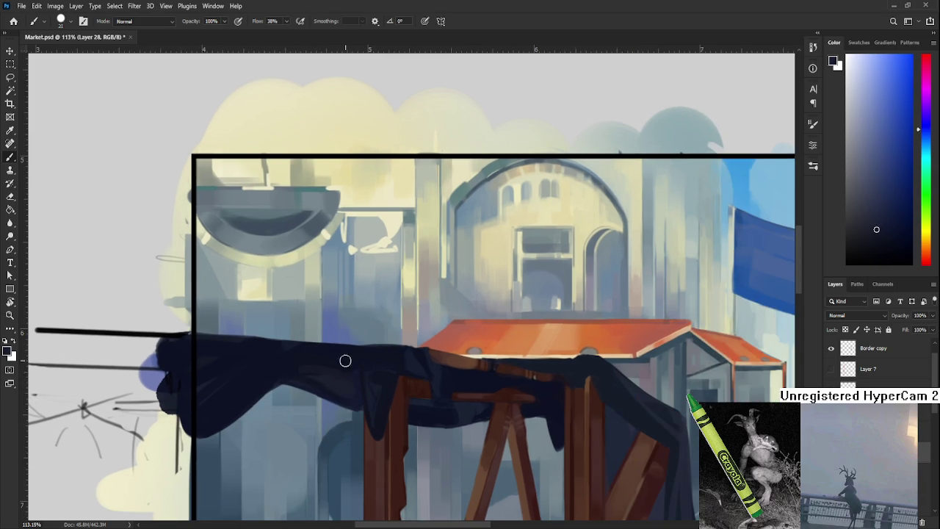
pyautogui.moveTo(409, 364); pyautogui.dragTo(365, 345)
pyautogui.keyDown('alt'); pyautogui.click(340, 353); pyautogui.keyUp('alt')
pyautogui.keyDown('alt'); pyautogui.click(346, 370); pyautogui.keyUp('alt')
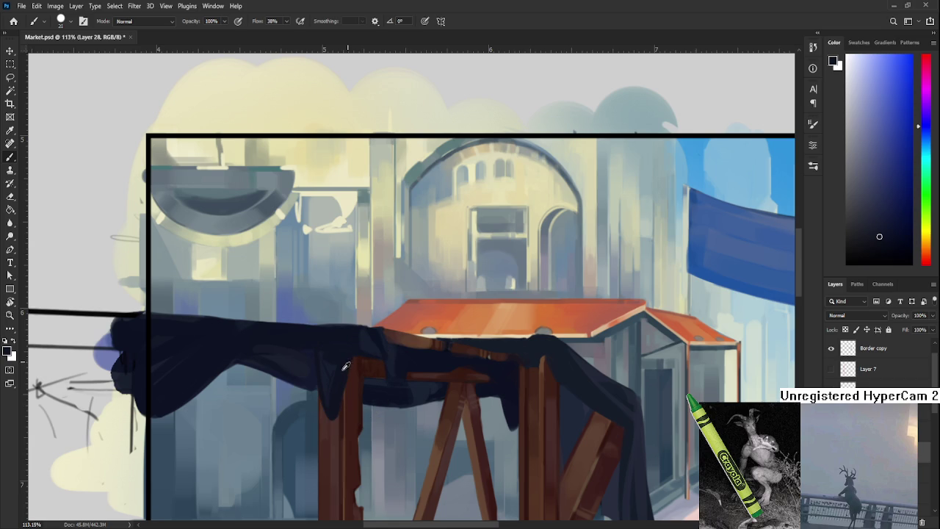
pyautogui.moveTo(366, 348); pyautogui.dragTo(360, 372)
pyautogui.keyDown('alt'); pyautogui.click(358, 360); pyautogui.keyUp('alt')
pyautogui.scroll(-3, 387, 410)
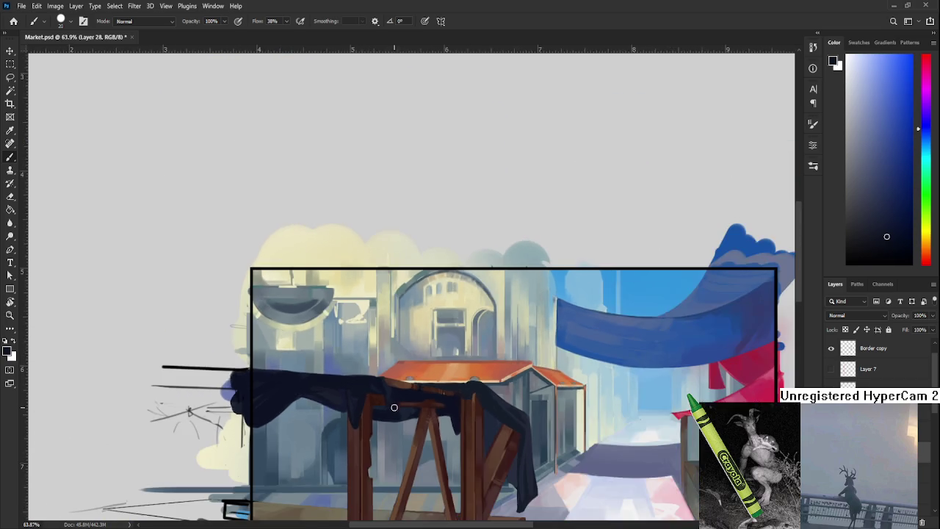
pyautogui.scroll(2, 392, 405)
pyautogui.scroll(2, 393, 396)
# Add dark red-brown wood and dark navy cloth touches where the cloth meets the crossbeam
pyautogui.keyDown('alt'); pyautogui.click(457, 384); pyautogui.keyUp('alt')
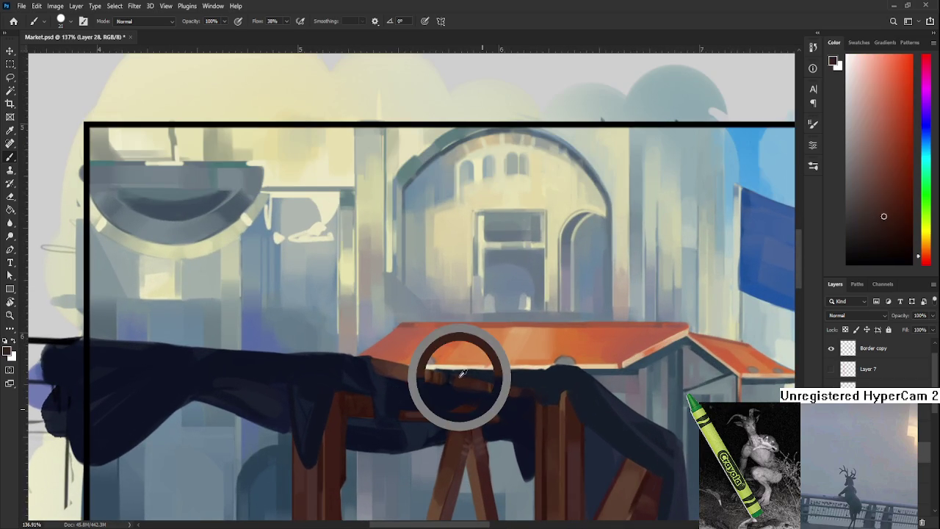
pyautogui.keyDown('alt'); pyautogui.click(382, 378); pyautogui.keyUp('alt')
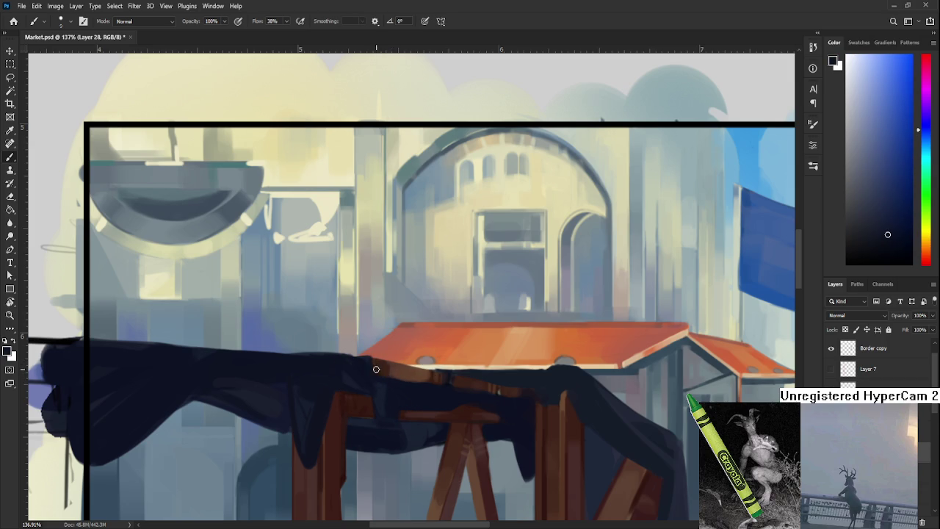
pyautogui.scroll(-1, 425, 353)
pyautogui.scroll(-3, 425, 353)
pyautogui.scroll(-2, 419, 345)
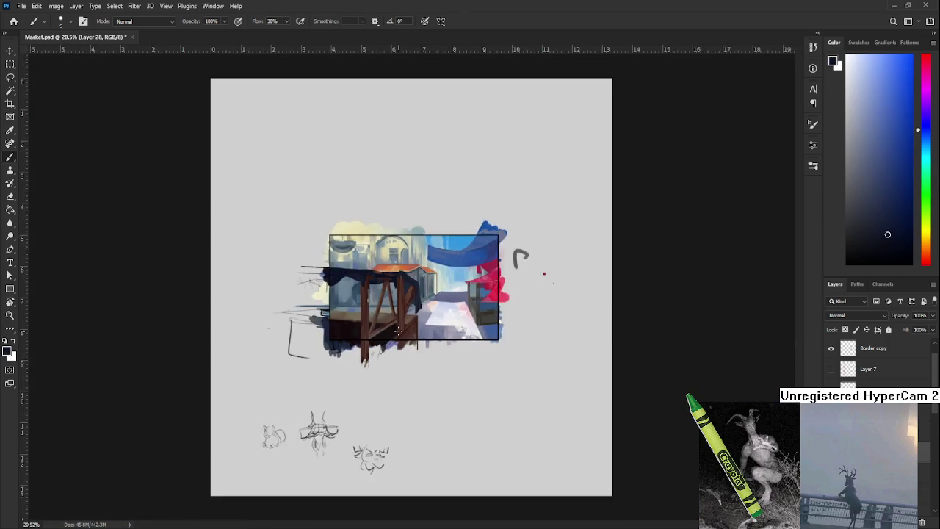
# Zoom in on the dark shadowed front beneath the stall counter
pyautogui.scroll(-3, 404, 323)
pyautogui.scroll(1, 394, 303)
pyautogui.scroll(3, 394, 303)
pyautogui.scroll(2, 434, 324)
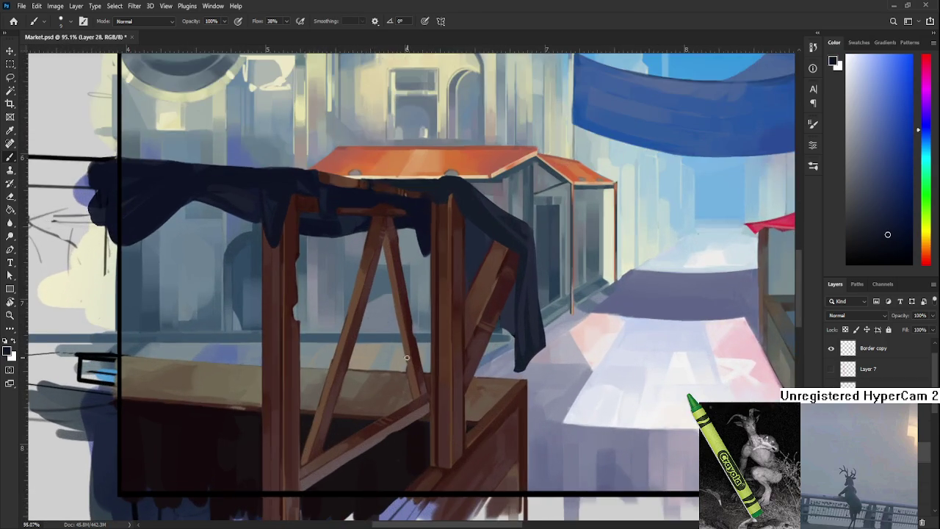
pyautogui.scroll(1, 477, 338)
pyautogui.scroll(1, 447, 358)
pyautogui.scroll(-2, 448, 358)
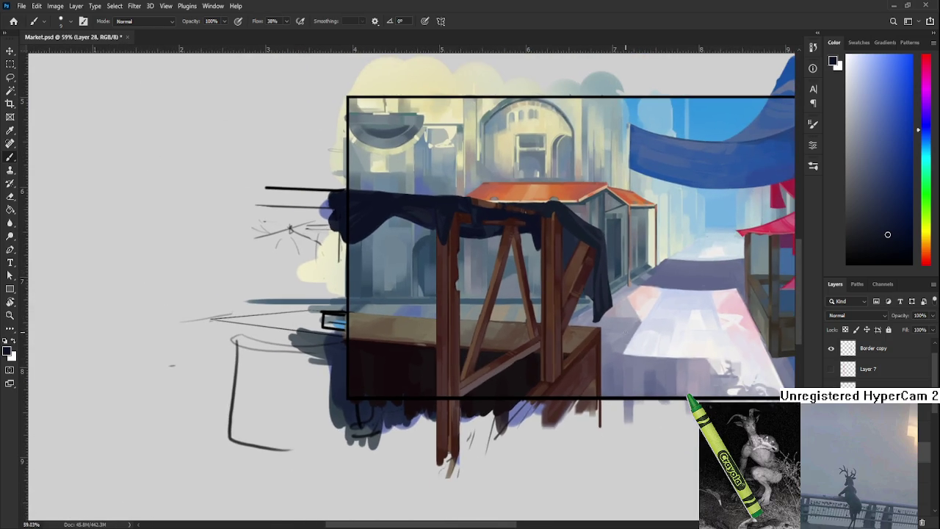
pyautogui.scroll(1, 408, 360)
pyautogui.scroll(1, 409, 359)
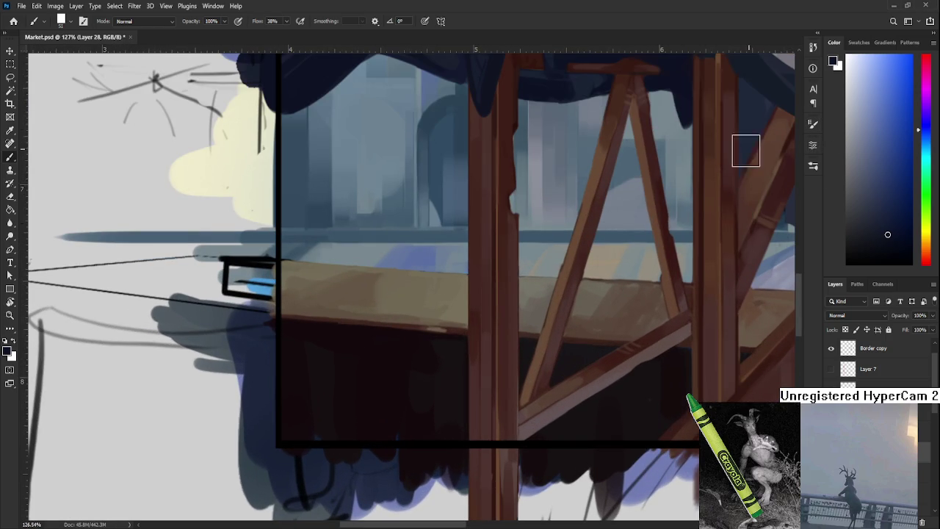
pyautogui.scroll(-2, 375, 343)
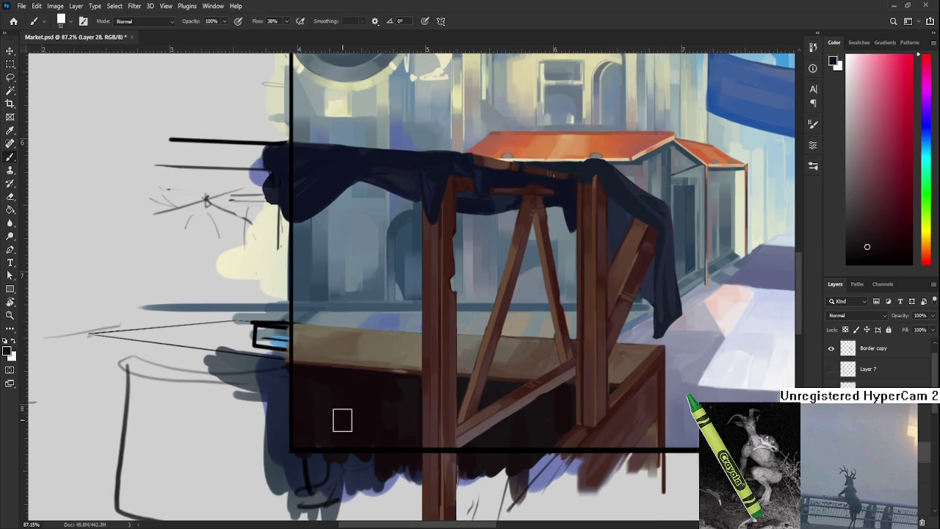
pyautogui.moveTo(340, 386); pyautogui.dragTo(319, 402)
# Sample dark blue, magenta and reddish tones from the shadowed stall front
pyautogui.keyDown('alt'); pyautogui.click(318, 405); pyautogui.keyUp('alt')
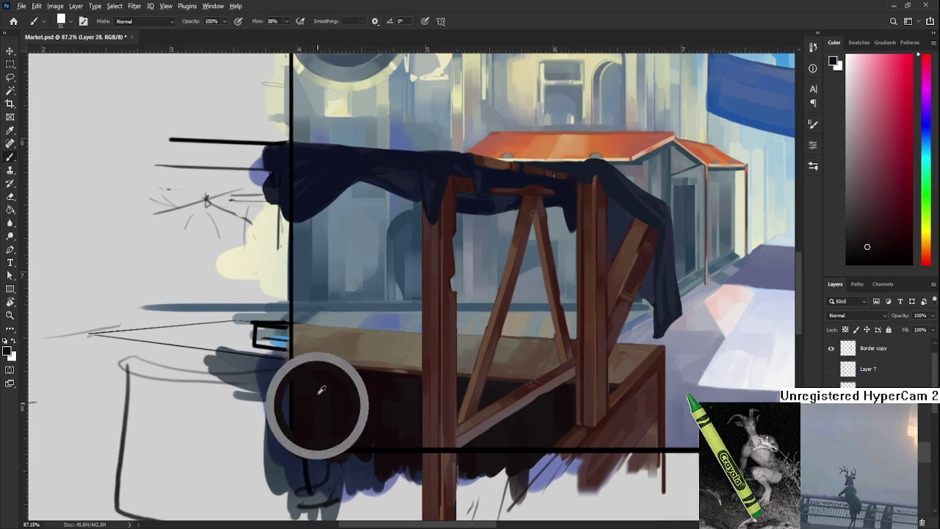
pyautogui.keyDown('alt'); pyautogui.click(348, 449); pyautogui.keyUp('alt')
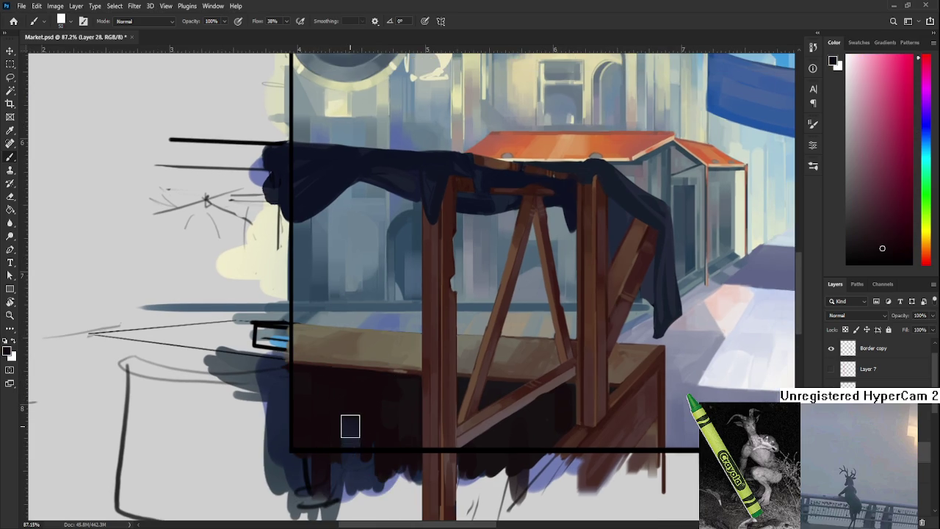
pyautogui.keyDown('alt'); pyautogui.click(354, 433); pyautogui.keyUp('alt')
pyautogui.keyDown('alt'); pyautogui.click(375, 424); pyautogui.keyUp('alt')
pyautogui.keyDown('alt'); pyautogui.click(367, 421); pyautogui.keyUp('alt')
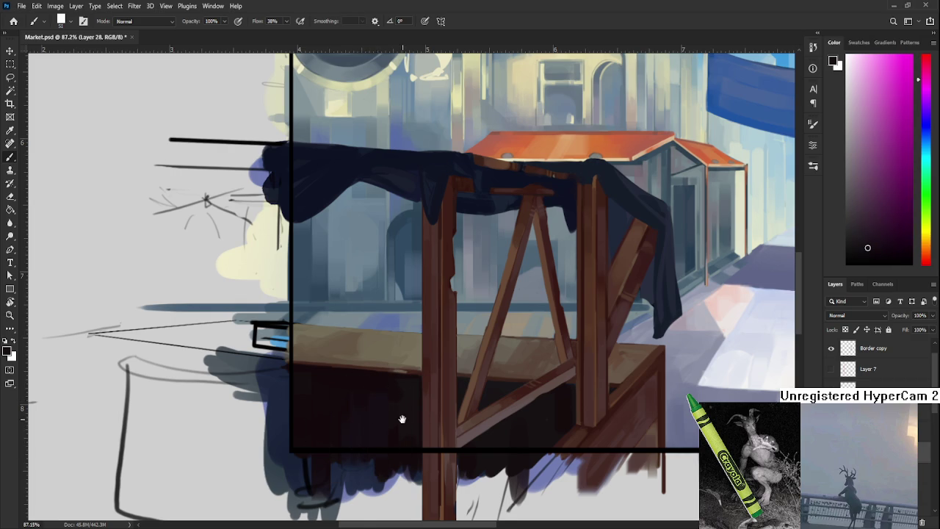
# Deepen the stall front with further red and magenta tones sampled across it
pyautogui.moveTo(389, 421); pyautogui.dragTo(342, 417)
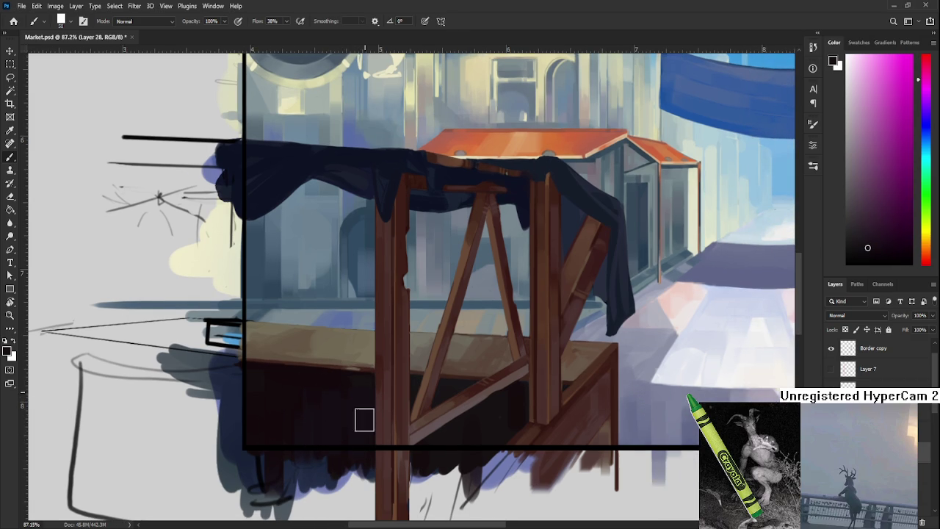
pyautogui.scroll(-2, 359, 389)
pyautogui.keyDown('alt'); pyautogui.click(339, 378); pyautogui.keyUp('alt')
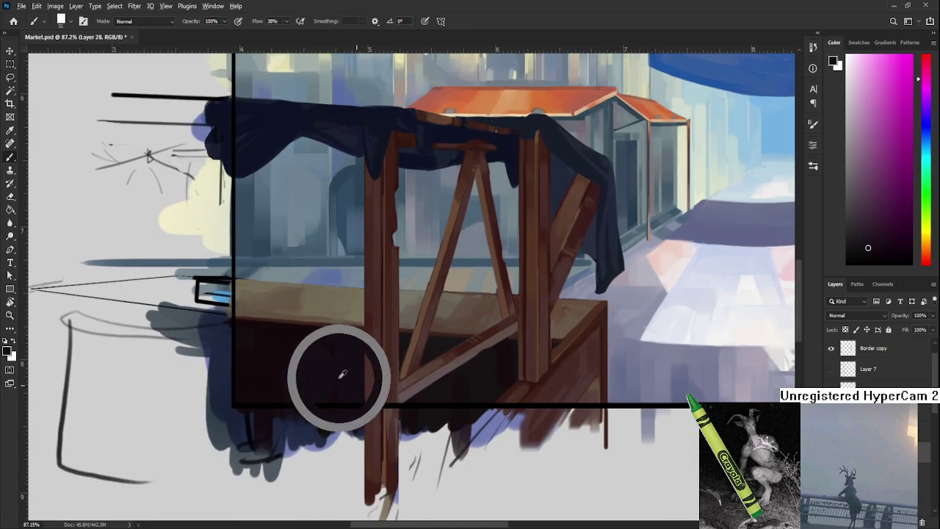
pyautogui.keyDown('alt'); pyautogui.click(457, 396); pyautogui.keyUp('alt')
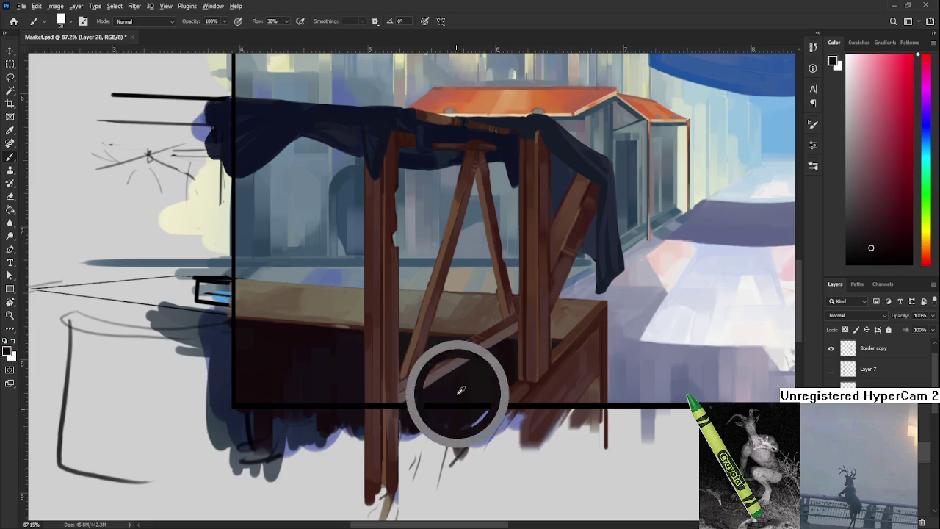
pyautogui.keyDown('alt'); pyautogui.click(457, 396); pyautogui.keyUp('alt')
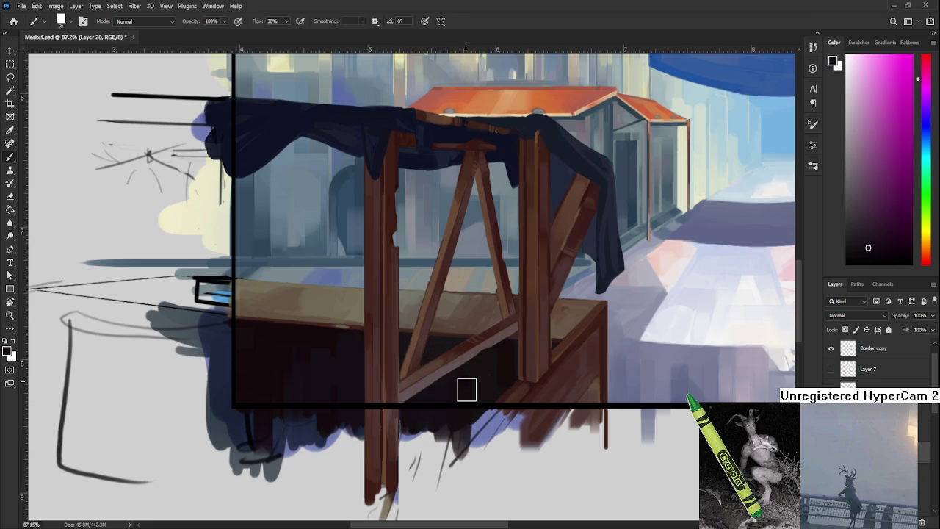
pyautogui.scroll(2, 459, 418)
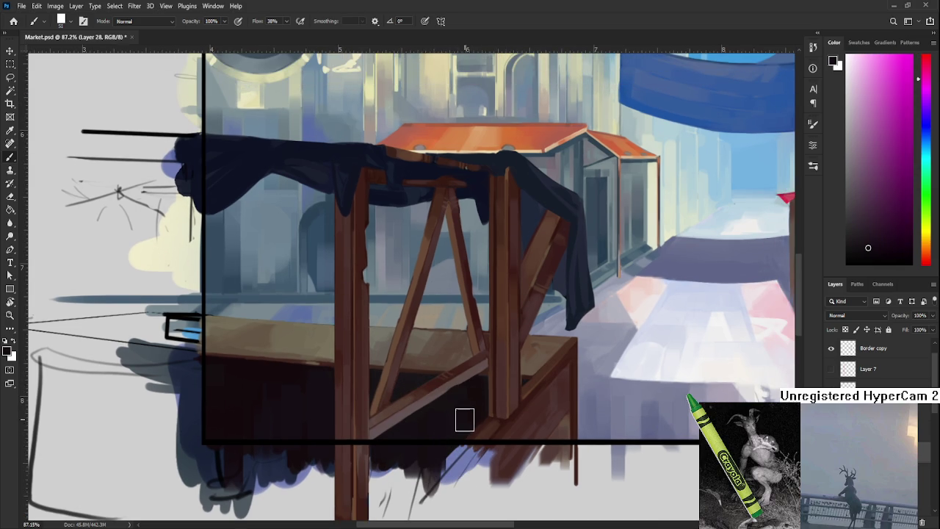
pyautogui.keyDown('alt'); pyautogui.click(476, 397); pyautogui.keyUp('alt')
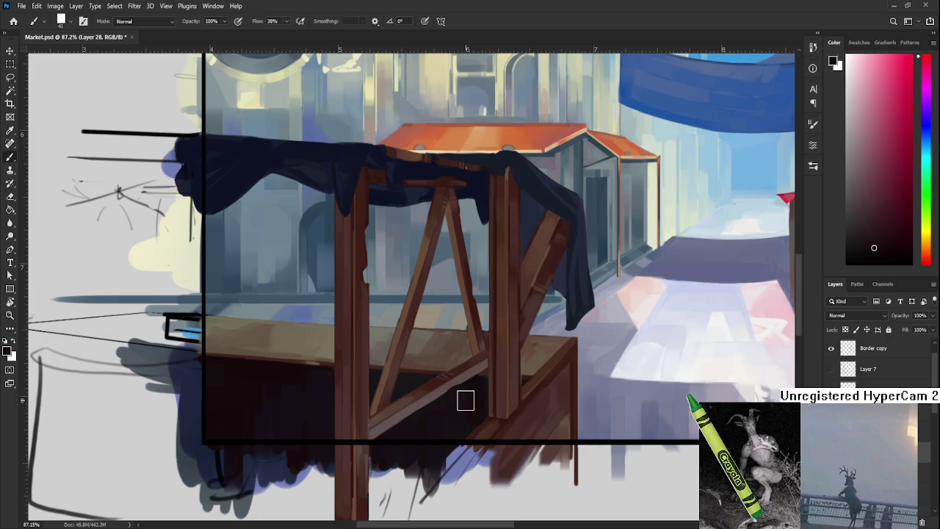
pyautogui.keyDown('alt'); pyautogui.click(447, 404); pyautogui.keyUp('alt')
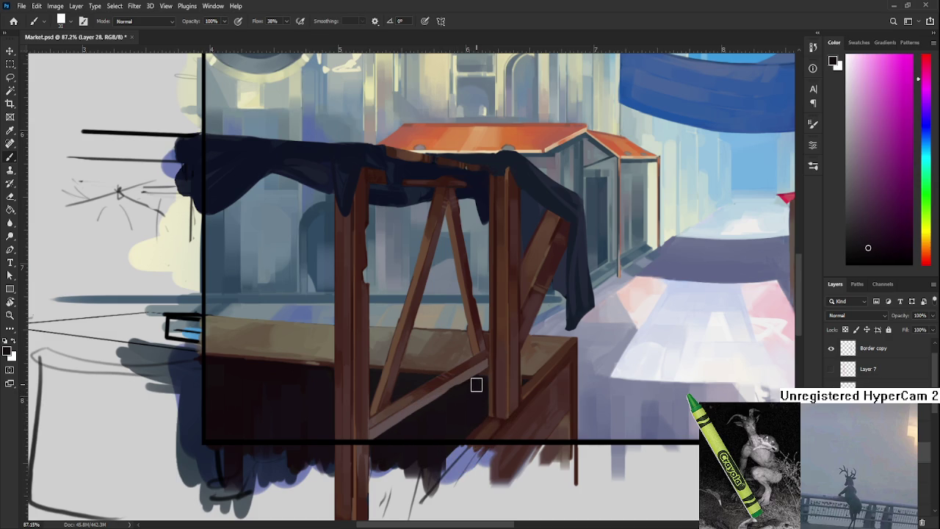
pyautogui.scroll(2, 476, 385)
pyautogui.scroll(3, 481, 379)
# Tilt the view along the diagonal strut and edge it with a small brush in reddish brown and dark purple
pyautogui.press('r')
pyautogui.moveTo(487, 378)
pyautogui.mouseDown()
pyautogui.moveTo(249, 423)
pyautogui.moveTo(335, 331)
pyautogui.mouseUp()
pyautogui.press('b')
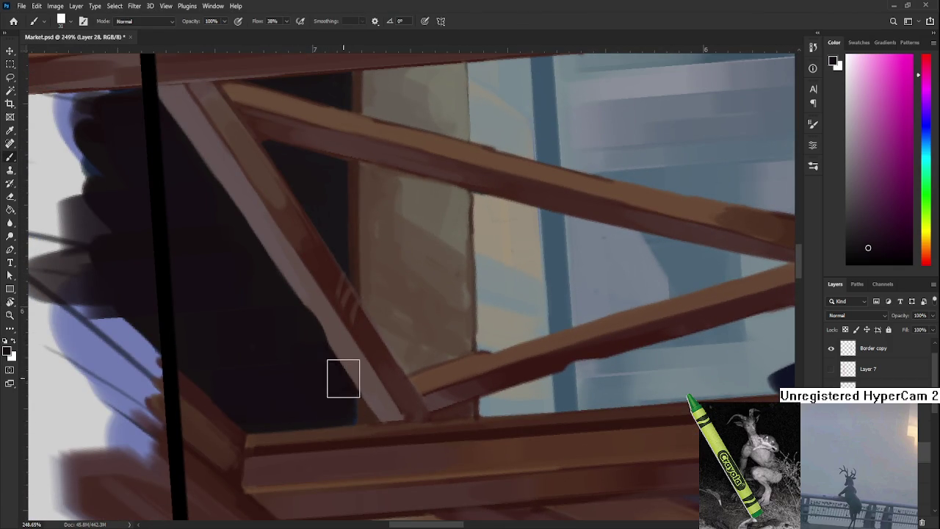
pyautogui.press('[')
pyautogui.press('[')
pyautogui.press('[')
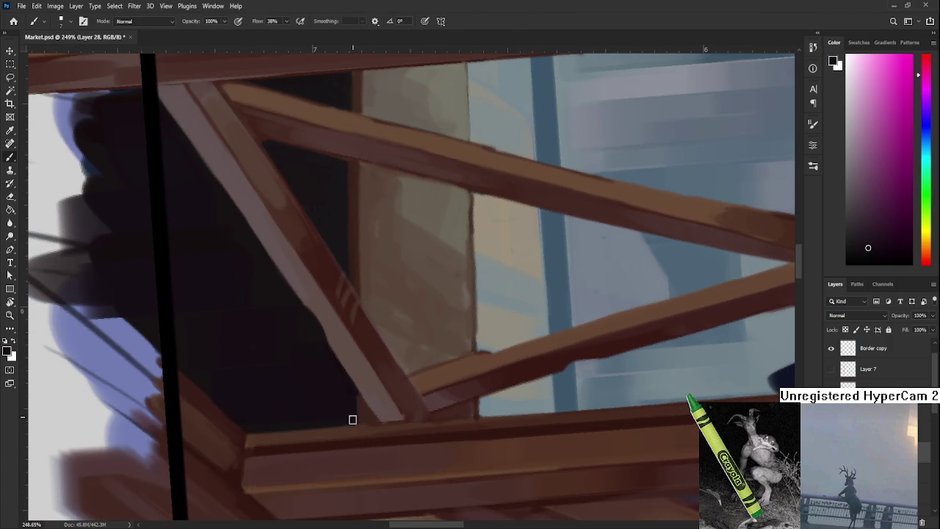
pyautogui.keyDown('alt'); pyautogui.click(353, 418); pyautogui.keyUp('alt')
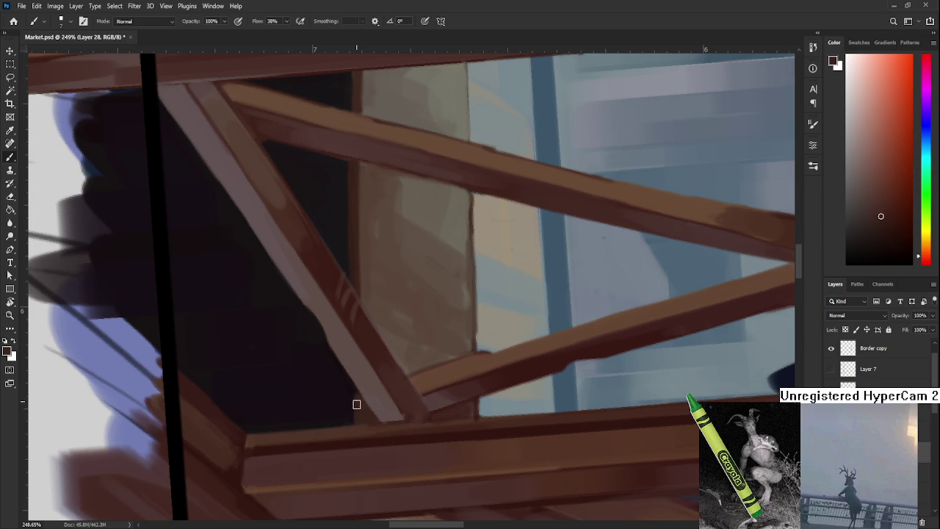
pyautogui.keyDown('alt'); pyautogui.click(354, 402); pyautogui.keyUp('alt')
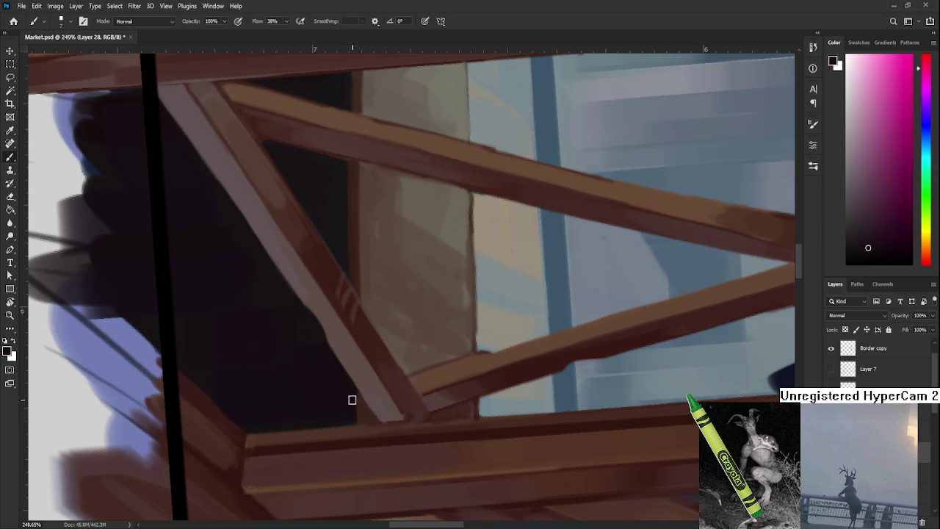
pyautogui.keyDown('alt'); pyautogui.click(360, 303); pyautogui.keyUp('alt')
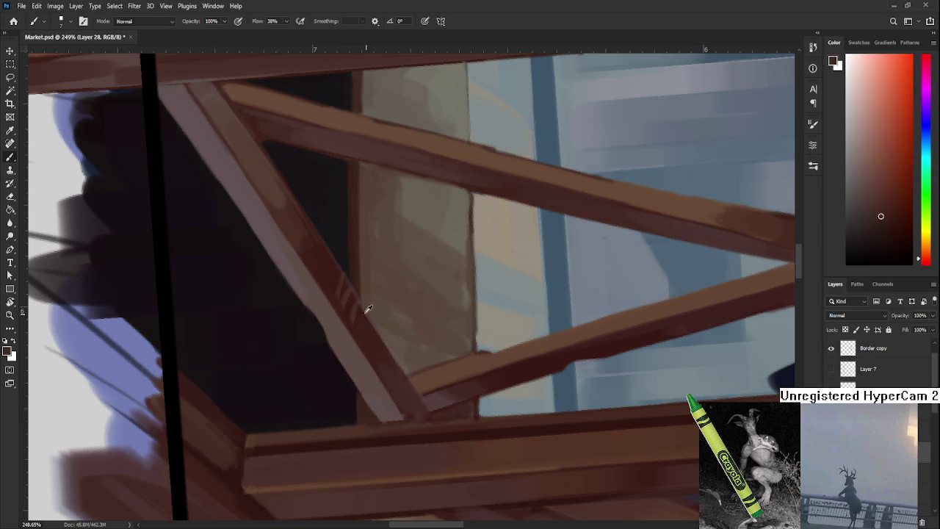
pyautogui.keyDown('alt'); pyautogui.click(346, 408); pyautogui.keyUp('alt')
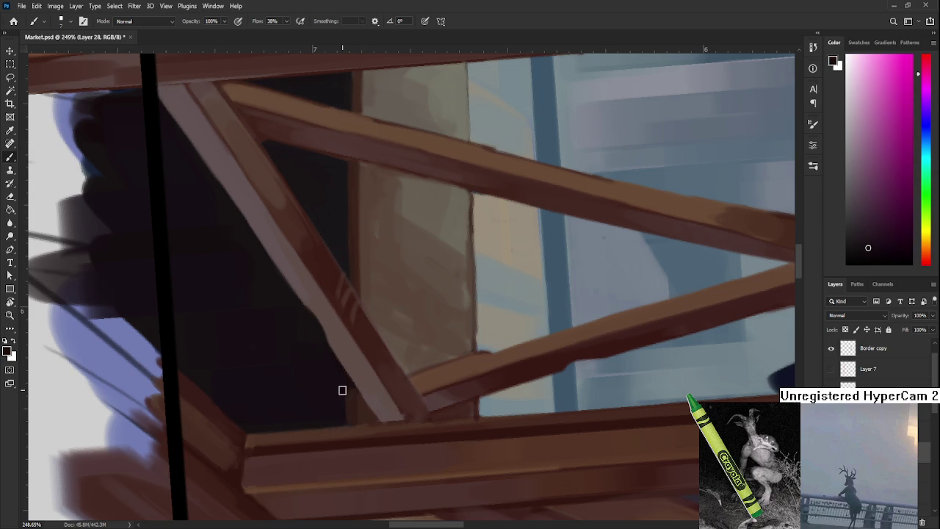
# Sharpen the strut and beam edges with darker reds and lighter browns, beams rotated upright
pyautogui.keyDown('alt'); pyautogui.click(352, 390); pyautogui.keyUp('alt')
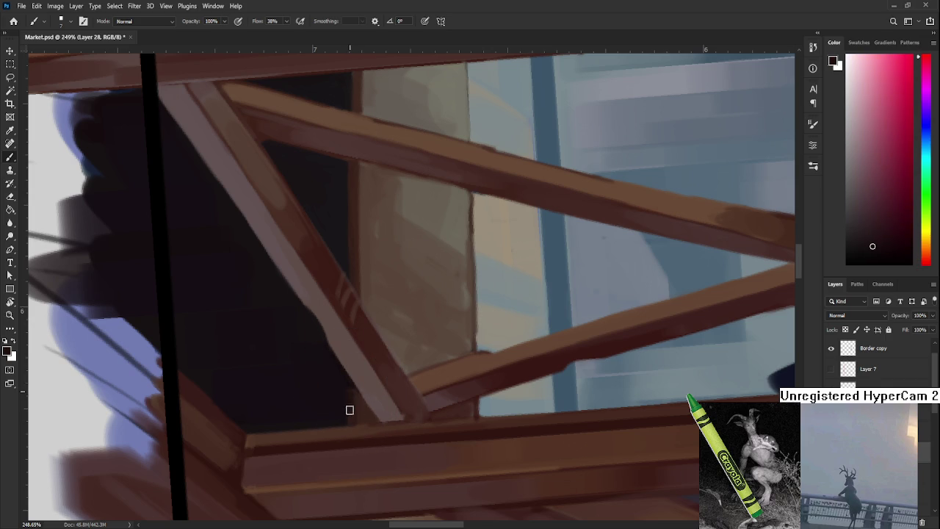
pyautogui.keyDown('alt'); pyautogui.click(359, 397); pyautogui.keyUp('alt')
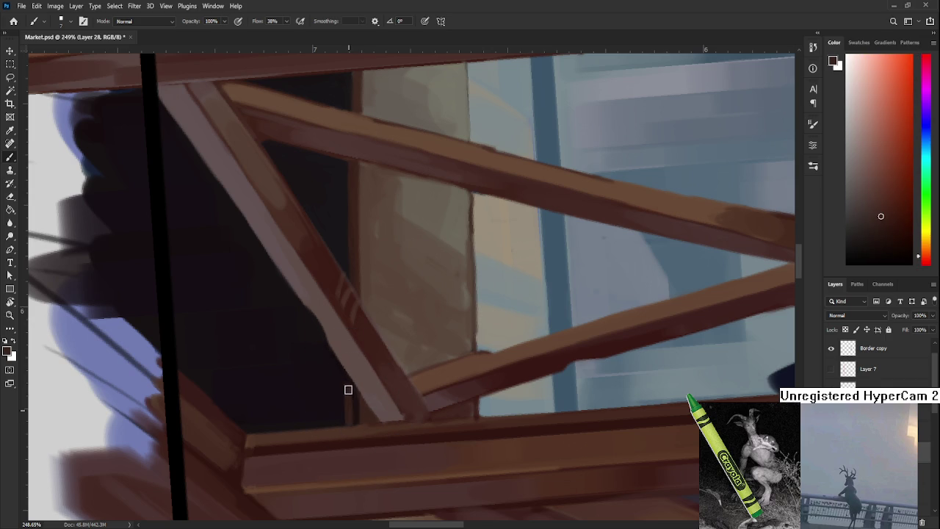
pyautogui.keyDown('alt'); pyautogui.click(356, 401); pyautogui.keyUp('alt')
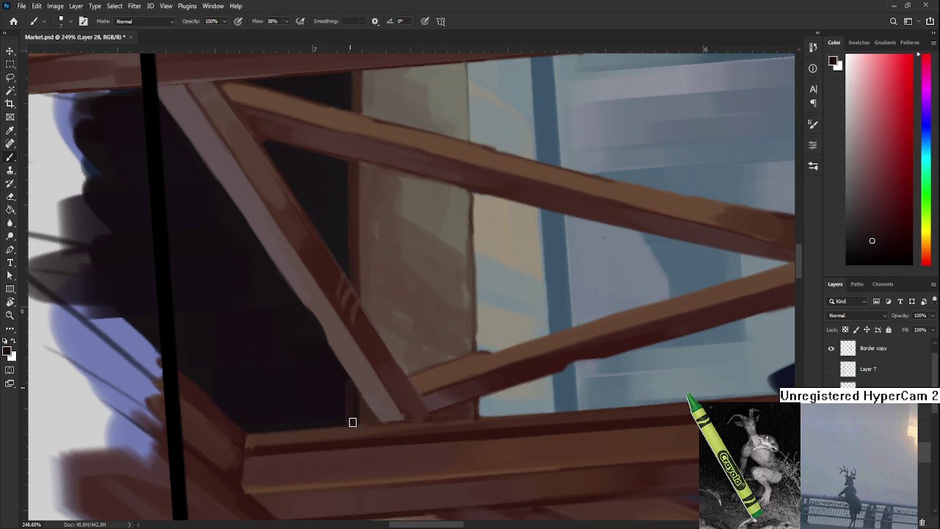
pyautogui.keyDown('alt'); pyautogui.click(353, 412); pyautogui.keyUp('alt')
pyautogui.keyDown('alt'); pyautogui.click(357, 425); pyautogui.keyUp('alt')
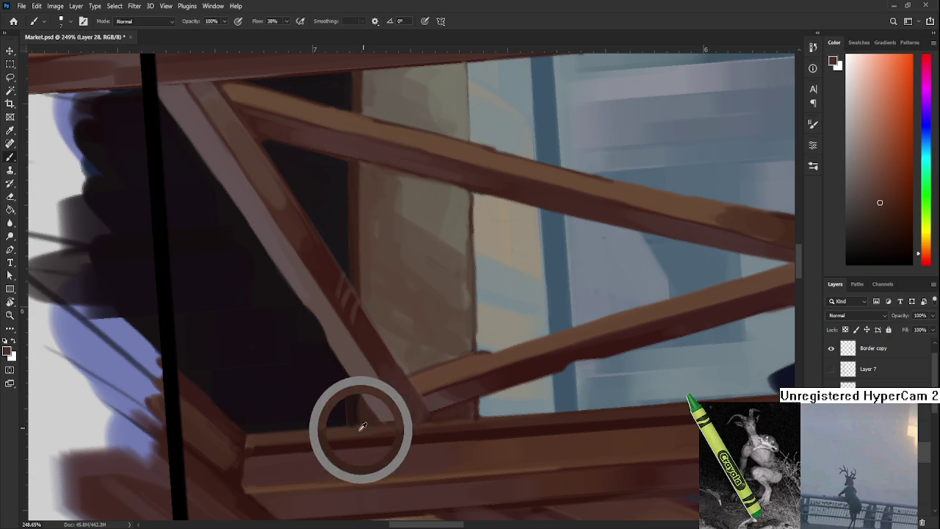
pyautogui.keyDown('alt'); pyautogui.click(357, 416); pyautogui.keyUp('alt')
pyautogui.keyDown('alt'); pyautogui.click(360, 404); pyautogui.keyUp('alt')
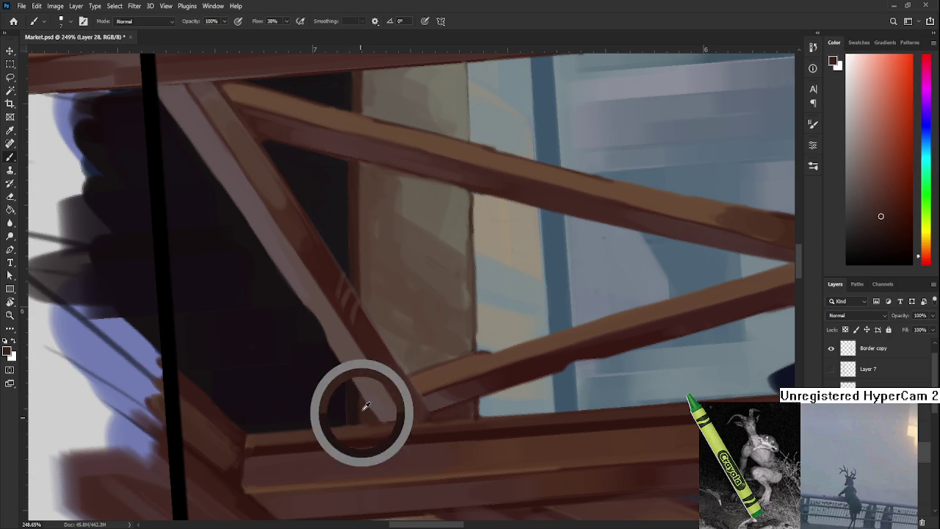
pyautogui.press('r')
pyautogui.moveTo(359, 420)
pyautogui.mouseDown()
pyautogui.moveTo(528, 360)
pyautogui.moveTo(455, 351)
pyautogui.mouseUp()
pyautogui.keyDown('alt'); pyautogui.click(323, 345); pyautogui.keyUp('alt')
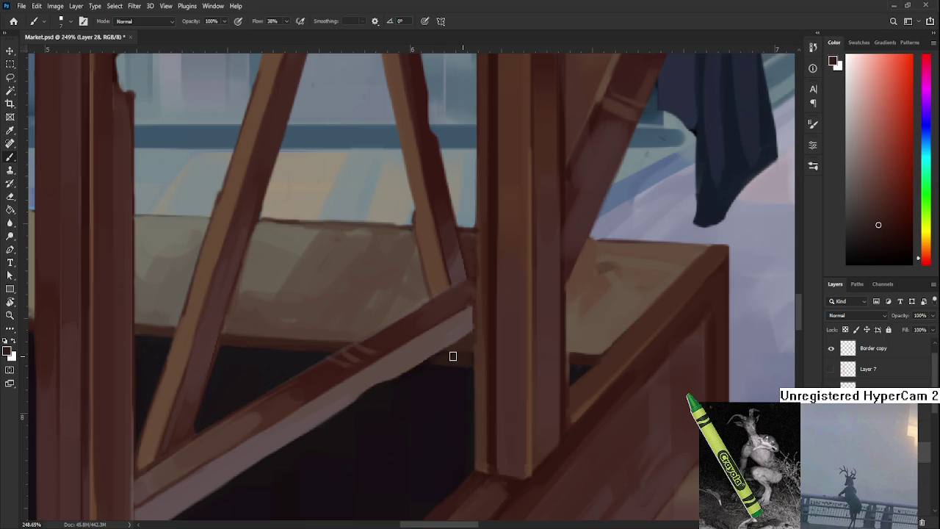
# Zoom in on the crossbeams, pick up their dark red-brown, and tilt the view for painting
pyautogui.keyDown('alt'); pyautogui.click(441, 374); pyautogui.keyUp('alt')
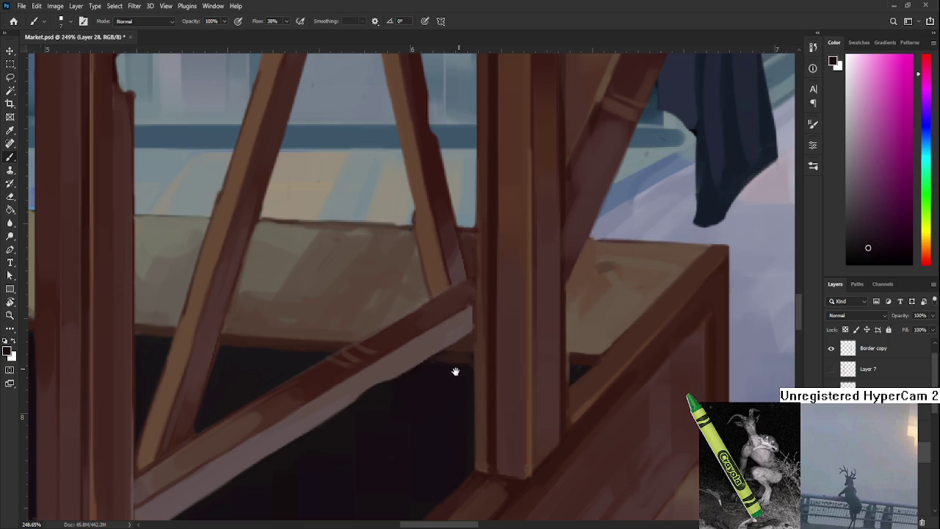
pyautogui.moveTo(455, 372); pyautogui.dragTo(438, 387)
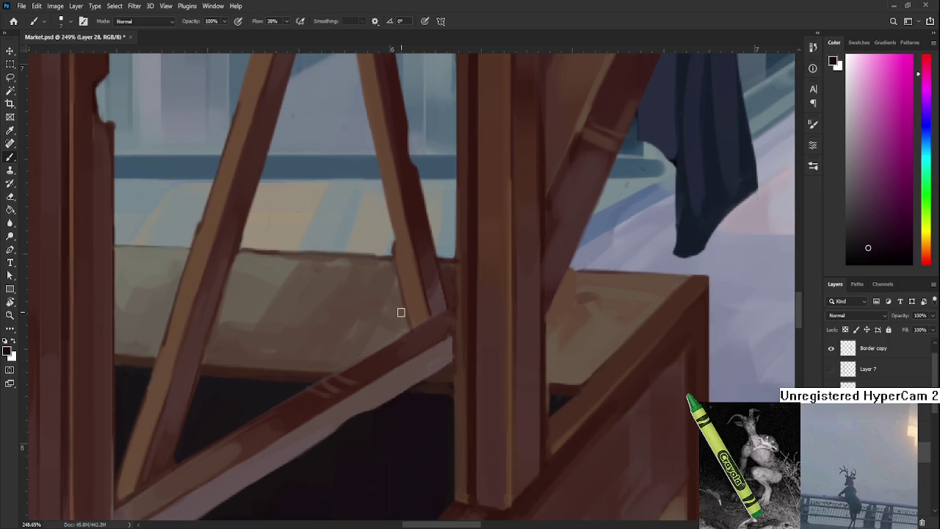
pyautogui.scroll(-3, 401, 313)
pyautogui.scroll(-3, 396, 316)
pyautogui.scroll(-1, 394, 318)
pyautogui.scroll(2, 395, 321)
pyautogui.scroll(2, 397, 323)
pyautogui.scroll(2, 398, 325)
pyautogui.scroll(1, 417, 357)
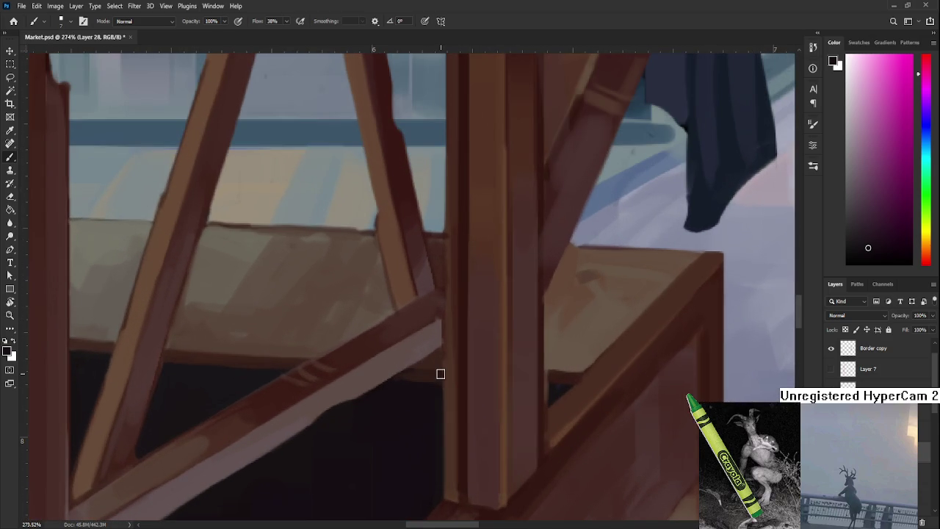
pyautogui.keyDown('alt'); pyautogui.click(194, 359); pyautogui.keyUp('alt')
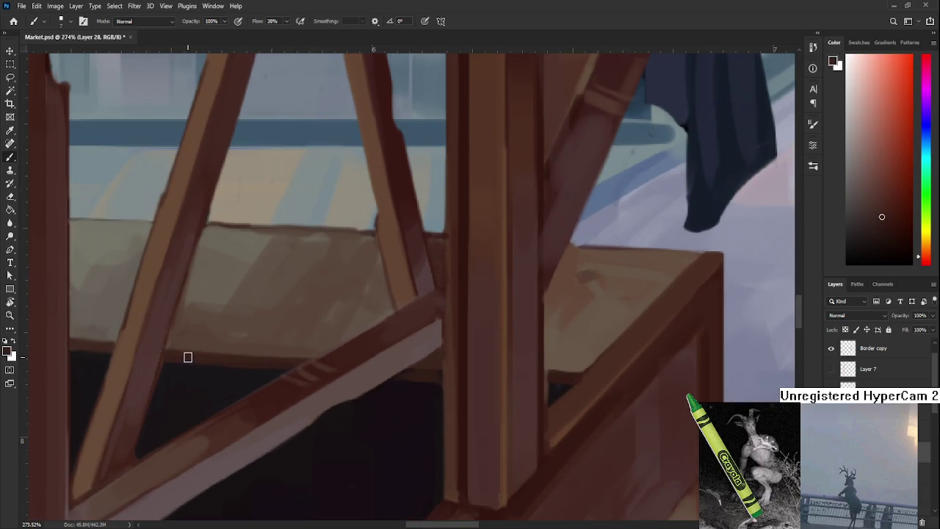
pyautogui.press('r')
pyautogui.moveTo(376, 350)
pyautogui.mouseDown()
pyautogui.moveTo(288, 375)
pyautogui.moveTo(340, 394)
pyautogui.mouseUp()
pyautogui.press('b')
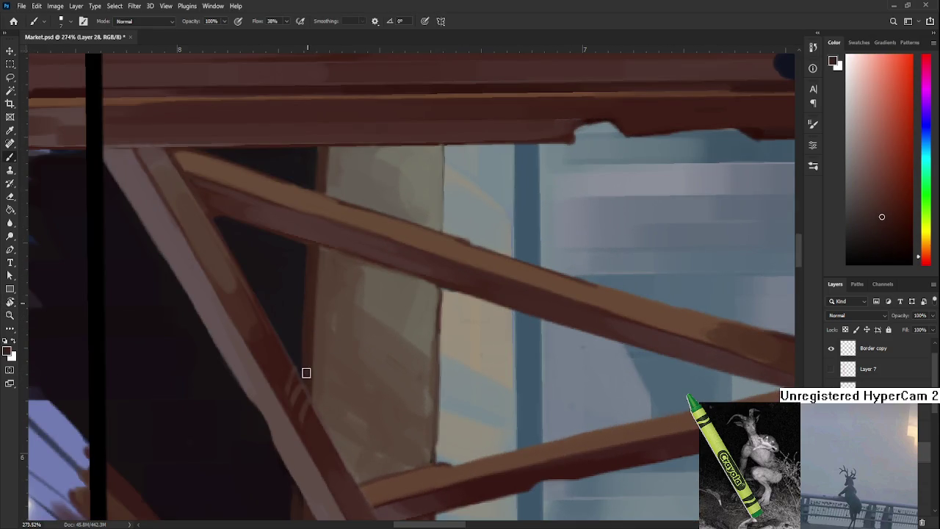
# Sample dark purple and reddish-brown tones from the upper crossbeams
pyautogui.moveTo(304, 405); pyautogui.dragTo(329, 319)
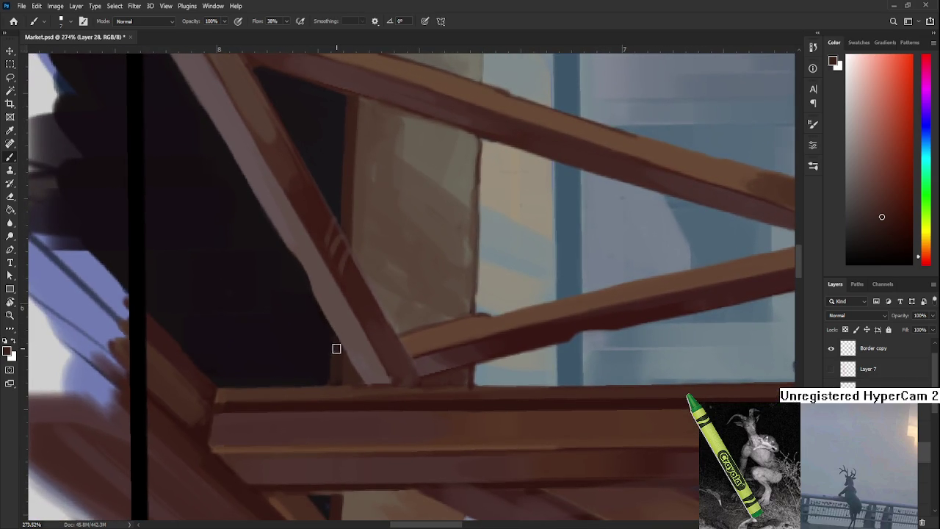
pyautogui.keyDown('alt'); pyautogui.click(327, 340); pyautogui.keyUp('alt')
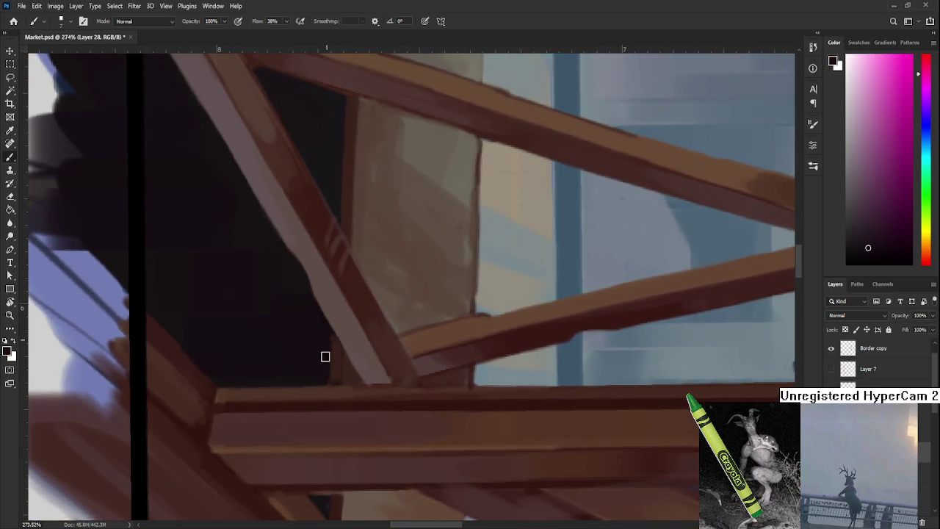
pyautogui.keyDown('alt'); pyautogui.click(335, 351); pyautogui.keyUp('alt')
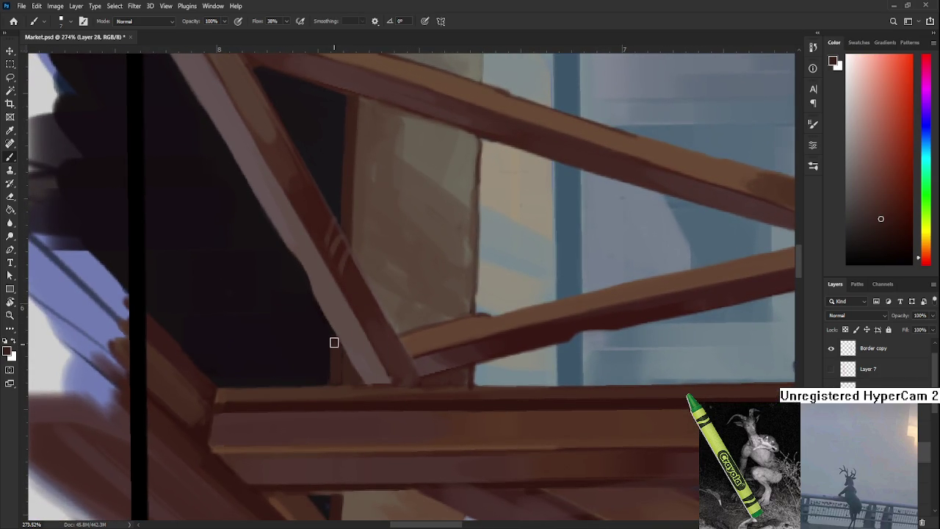
pyautogui.keyDown('alt'); pyautogui.click(327, 351); pyautogui.keyUp('alt')
pyautogui.keyDown('alt'); pyautogui.click(351, 315); pyautogui.keyUp('alt')
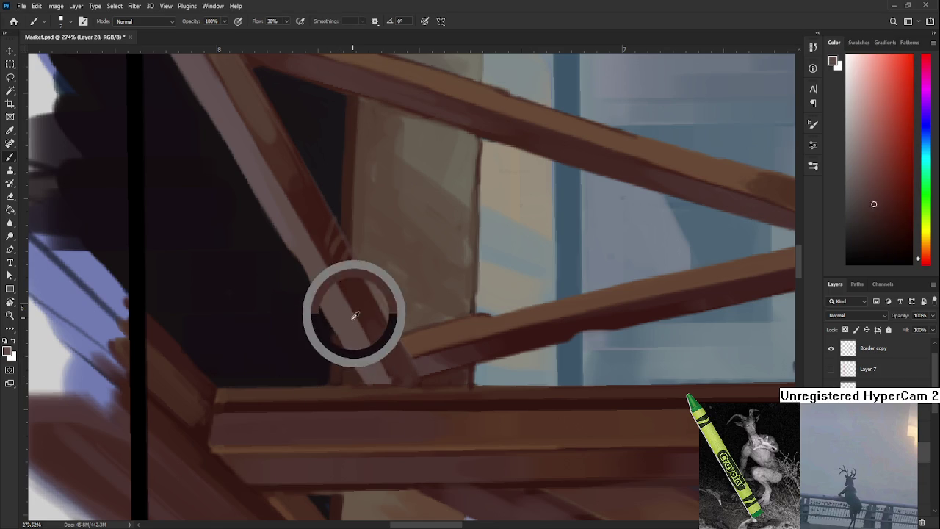
pyautogui.keyDown('alt'); pyautogui.click(338, 360); pyautogui.keyUp('alt')
# Rotate along the beam and settle on the orange-brown of the lit wood
pyautogui.press('r')
pyautogui.moveTo(336, 357)
pyautogui.mouseDown()
pyautogui.moveTo(519, 398)
pyautogui.moveTo(409, 371)
pyautogui.moveTo(295, 382)
pyautogui.moveTo(345, 360)
pyautogui.mouseUp()
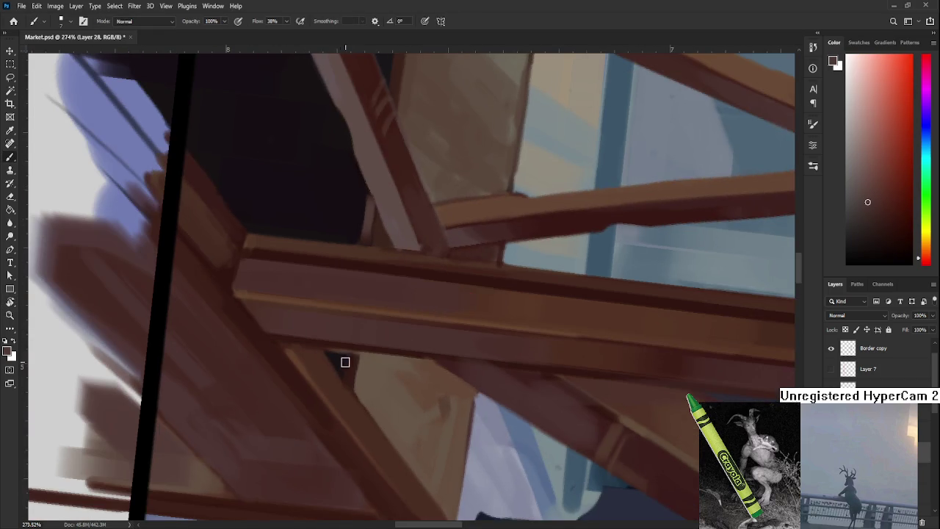
pyautogui.keyDown('alt'); pyautogui.click(344, 393); pyautogui.keyUp('alt')
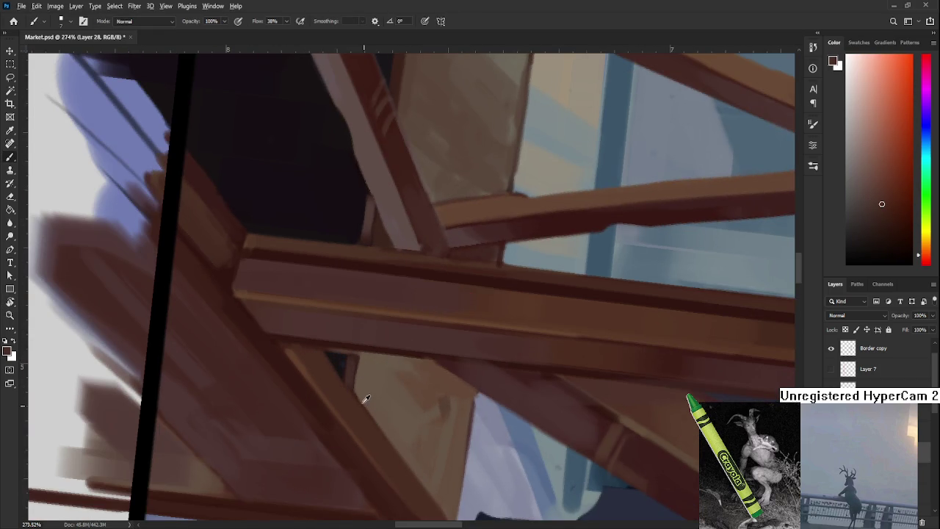
pyautogui.keyDown('alt'); pyautogui.click(363, 360); pyautogui.keyUp('alt')
pyautogui.keyDown('alt'); pyautogui.click(353, 360); pyautogui.keyUp('alt')
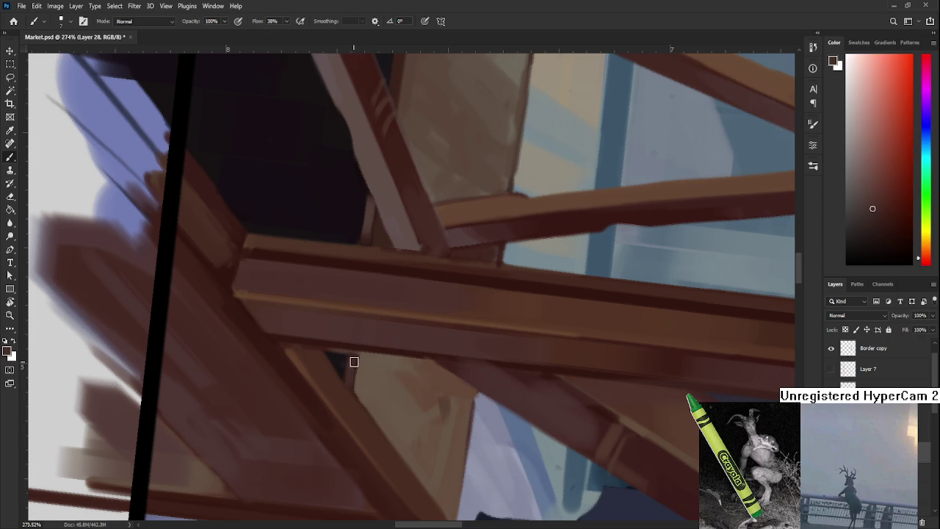
pyautogui.keyDown('alt'); pyautogui.click(365, 359); pyautogui.keyUp('alt')
pyautogui.press('r')
pyautogui.moveTo(359, 387)
pyautogui.mouseDown()
pyautogui.moveTo(364, 423)
pyautogui.moveTo(531, 369)
pyautogui.mouseUp()
pyautogui.scroll(-5, 498, 330)
pyautogui.scroll(-3, 499, 328)
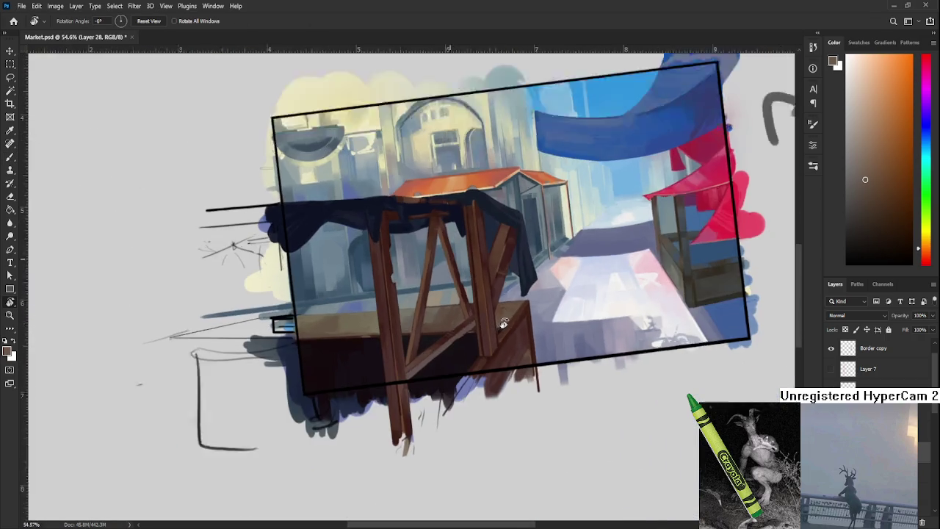
pyautogui.scroll(4, 283, 305)
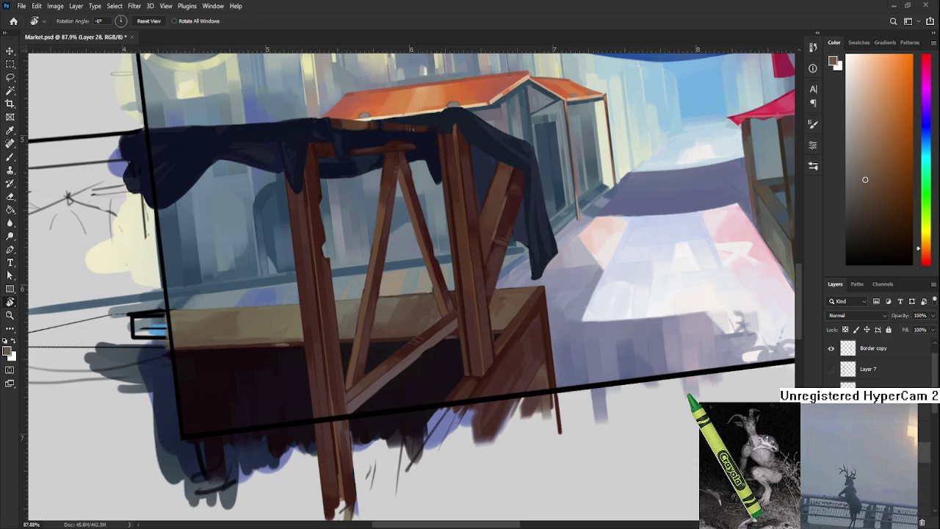
pyautogui.scroll(-3, 339, 432)
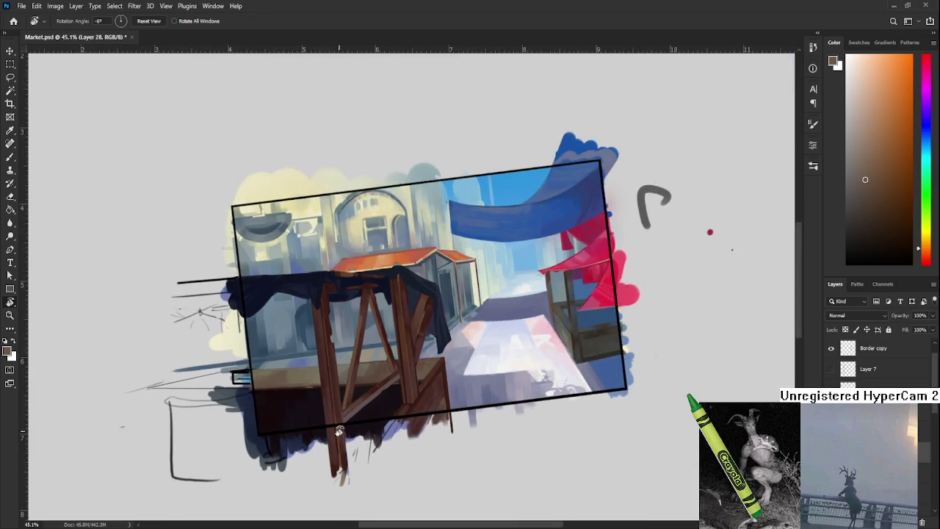
pyautogui.scroll(3, 296, 392)
pyautogui.scroll(3, 395, 404)
pyautogui.moveTo(400, 407)
pyautogui.mouseDown()
pyautogui.moveTo(483, 357)
pyautogui.moveTo(487, 330)
pyautogui.moveTo(318, 394)
pyautogui.mouseUp()
pyautogui.keyDown('alt'); pyautogui.click(304, 352); pyautogui.keyUp('alt')
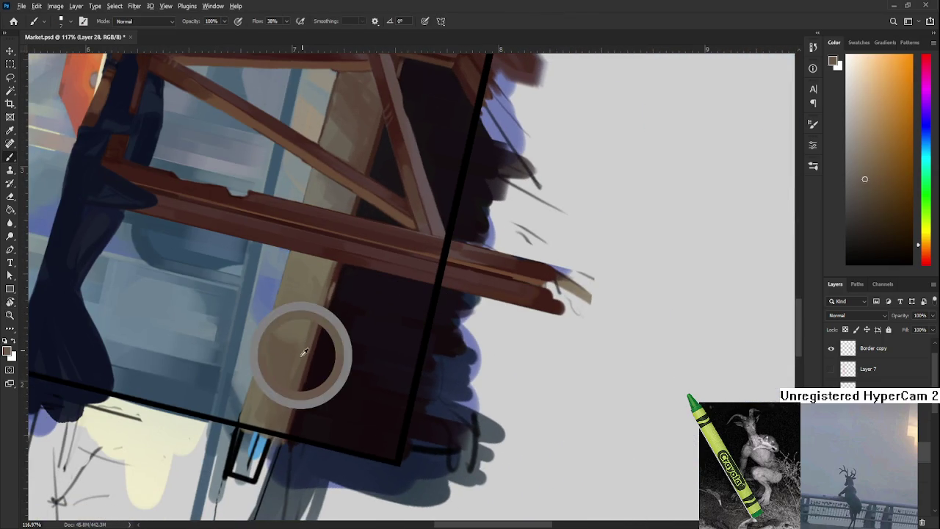
# Brush a faint darker brown stroke down the tan board with a larger brush
pyautogui.scroll(3, 279, 410)
pyautogui.press(']')
pyautogui.press(']')
pyautogui.press(']')
pyautogui.moveTo(281, 383); pyautogui.dragTo(277, 406)
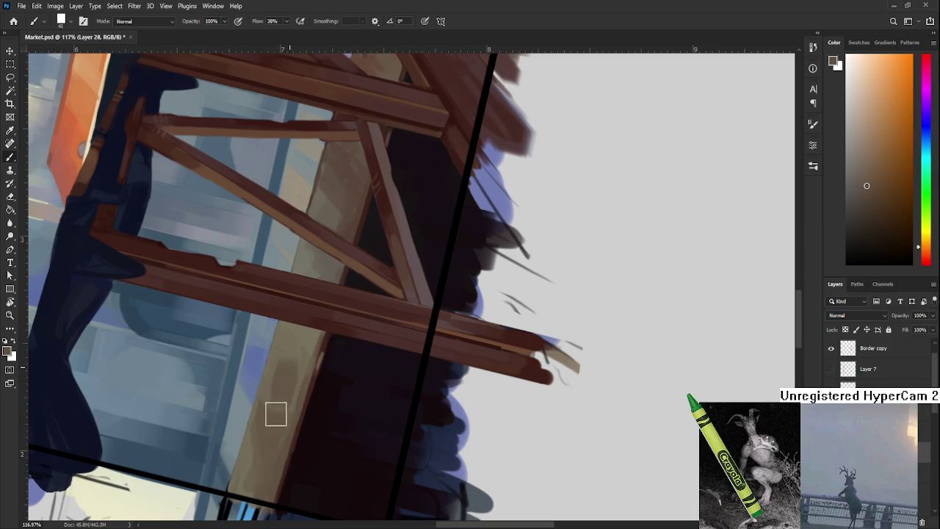
# Sample yellowish tan and orange-brown from the counter and level the rotated view
pyautogui.keyDown('alt'); pyautogui.click(298, 350); pyautogui.keyUp('alt')
pyautogui.keyDown('alt'); pyautogui.click(279, 384); pyautogui.keyUp('alt')
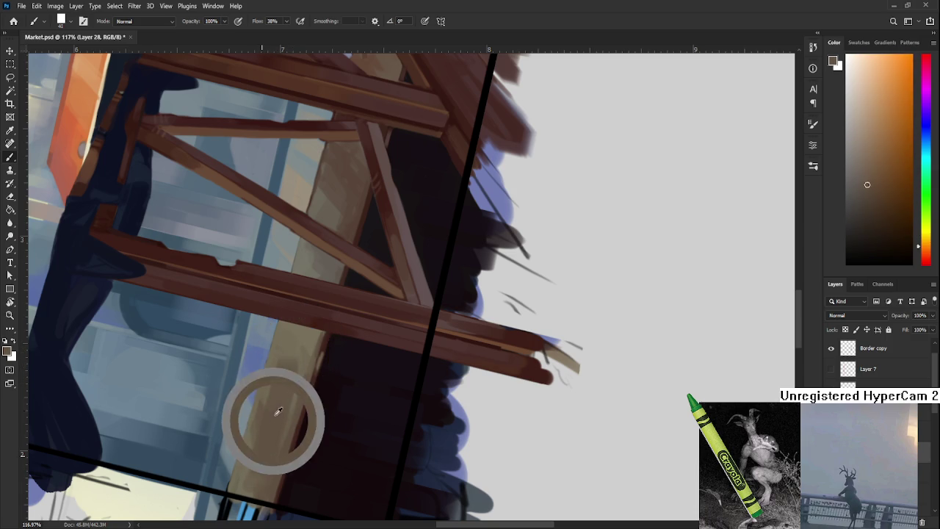
pyautogui.keyDown('alt'); pyautogui.click(268, 432); pyautogui.keyUp('alt')
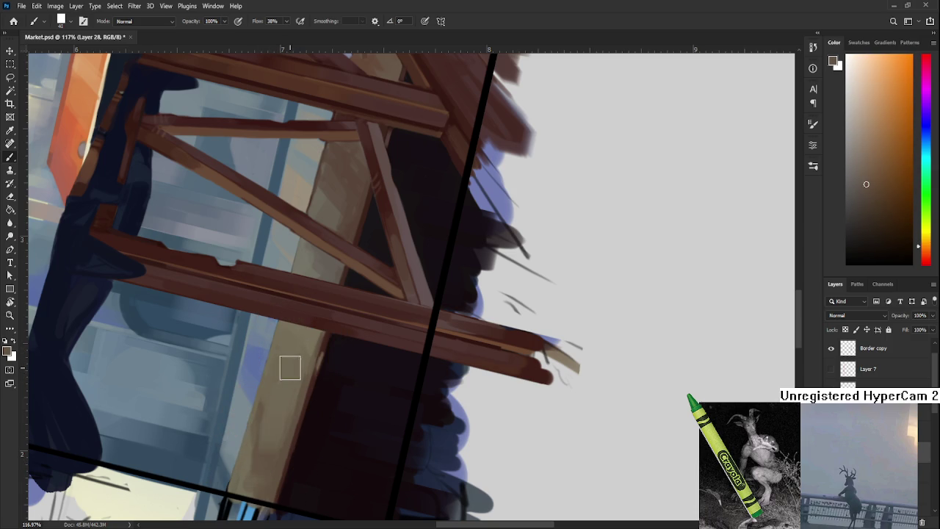
pyautogui.keyDown('alt'); pyautogui.click(294, 372); pyautogui.keyUp('alt')
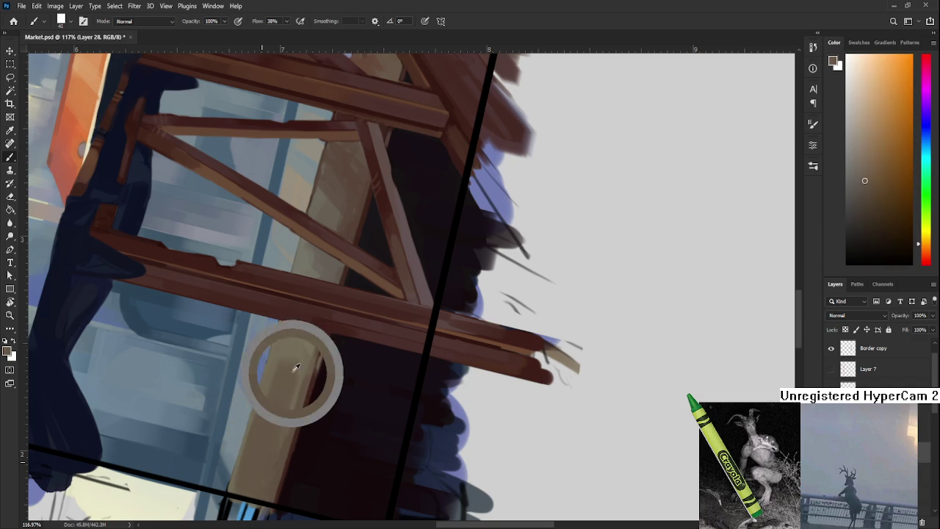
pyautogui.press('r')
pyautogui.moveTo(405, 365)
pyautogui.mouseDown()
pyautogui.moveTo(278, 334)
pyautogui.moveTo(283, 504)
pyautogui.mouseUp()
pyautogui.press('b')
pyautogui.keyDown('alt'); pyautogui.click(230, 401); pyautogui.keyUp('alt')
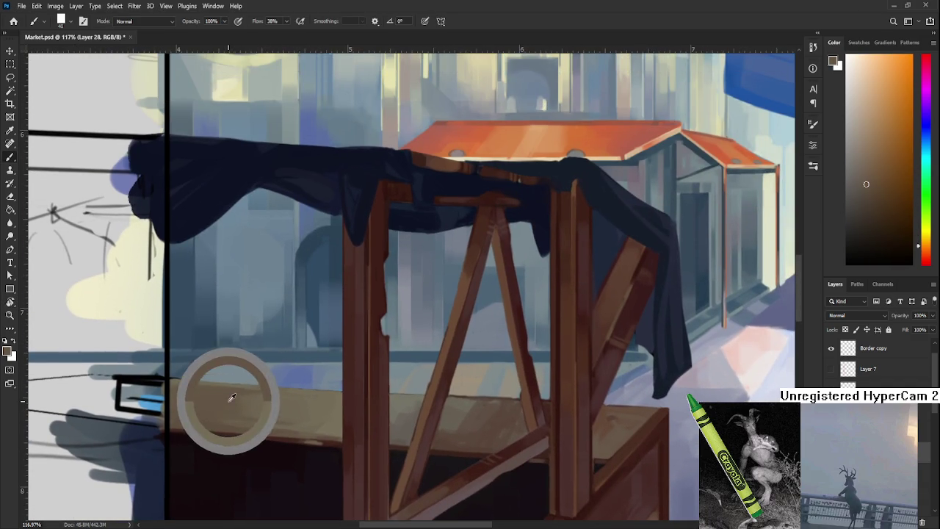
# Shrink the brush and sample a range of tan tones across the counter top
pyautogui.press('[')
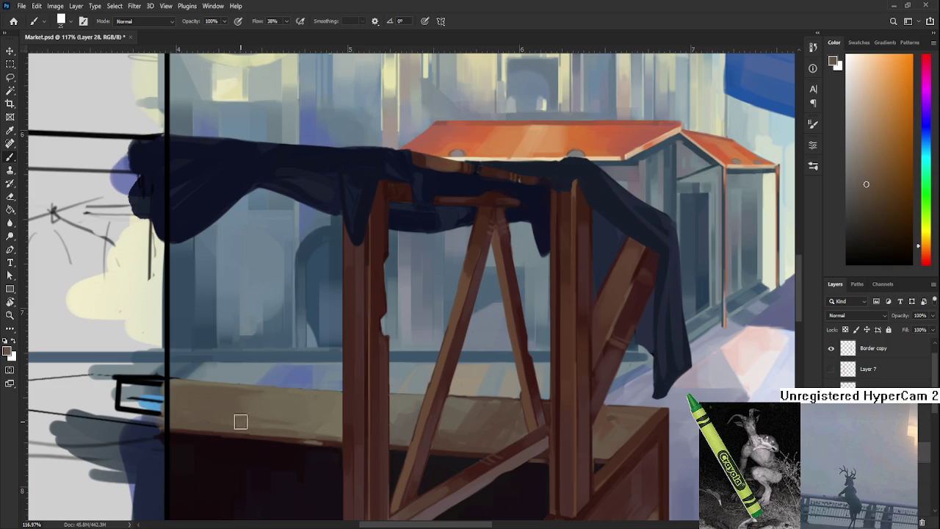
pyautogui.keyDown('alt'); pyautogui.click(274, 395); pyautogui.keyUp('alt')
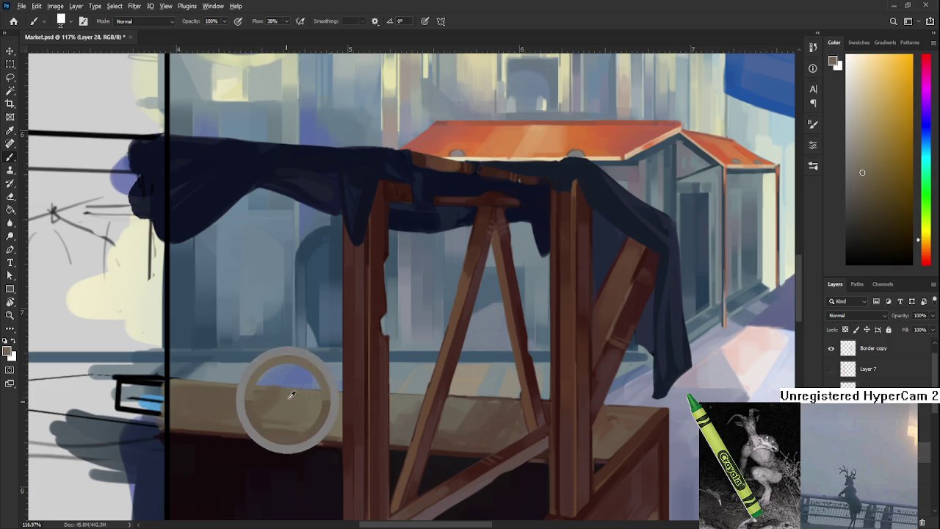
pyautogui.keyDown('alt'); pyautogui.click(270, 394); pyautogui.keyUp('alt')
pyautogui.keyDown('alt'); pyautogui.click(265, 412); pyautogui.keyUp('alt')
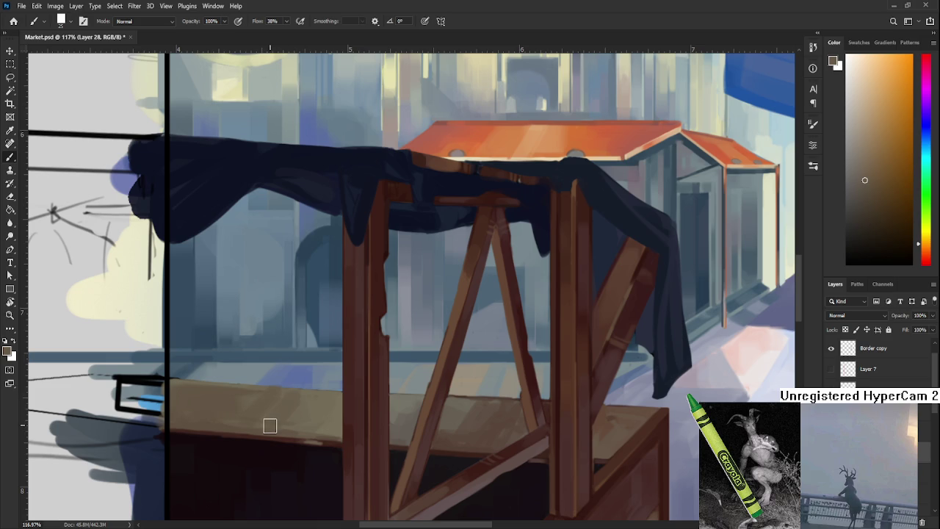
pyautogui.keyDown('alt'); pyautogui.click(288, 404); pyautogui.keyUp('alt')
pyautogui.keyDown('alt'); pyautogui.click(297, 402); pyautogui.keyUp('alt')
pyautogui.moveTo(277, 374); pyautogui.dragTo(311, 389)
pyautogui.keyDown('alt'); pyautogui.click(279, 409); pyautogui.keyUp('alt')
pyautogui.keyDown('alt'); pyautogui.click(242, 400); pyautogui.keyUp('alt')
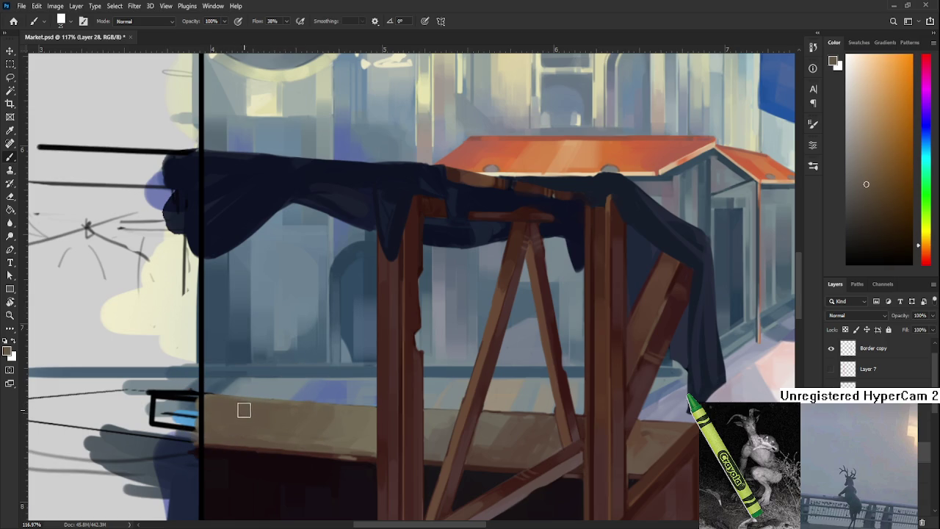
pyautogui.moveTo(246, 408); pyautogui.dragTo(198, 381)
# Work orange, darker orange and yellow-tan strokes into the left counter top
pyautogui.keyDown('alt'); pyautogui.click(295, 401); pyautogui.keyUp('alt')
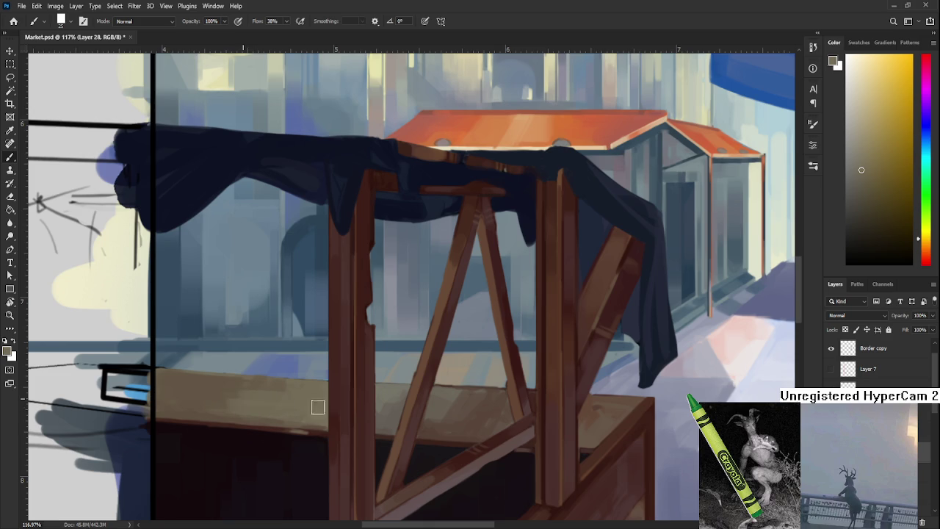
pyautogui.keyDown('alt'); pyautogui.click(230, 390); pyautogui.keyUp('alt')
pyautogui.keyDown('alt'); pyautogui.click(253, 400); pyautogui.keyUp('alt')
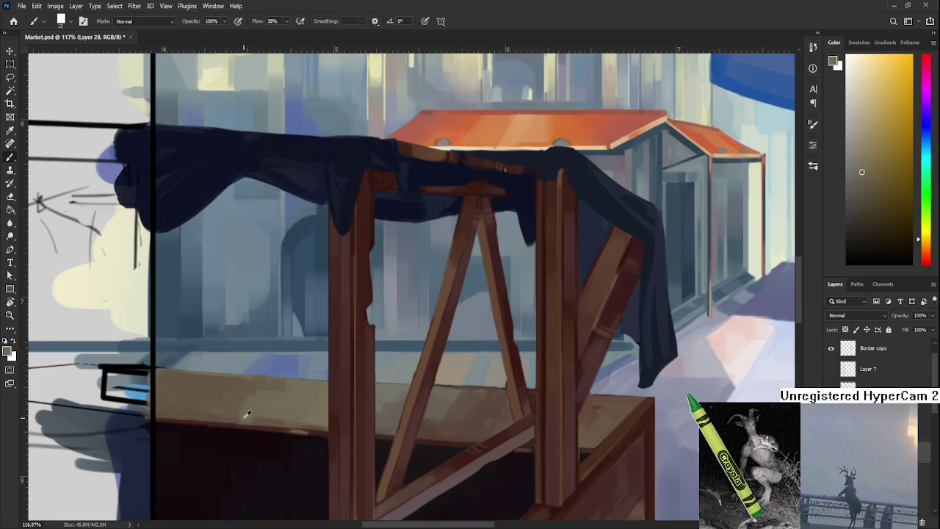
pyautogui.keyDown('alt'); pyautogui.click(246, 390); pyautogui.keyUp('alt')
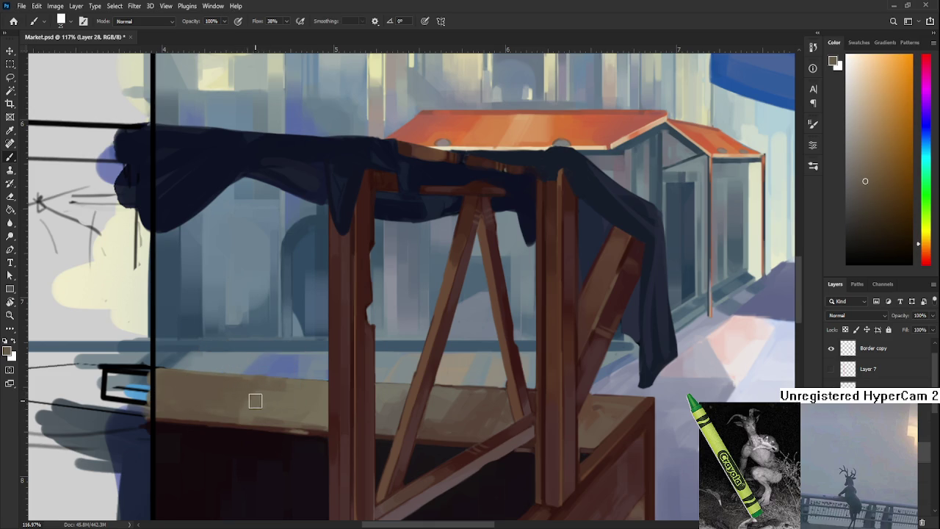
pyautogui.keyDown('alt'); pyautogui.click(299, 401); pyautogui.keyUp('alt')
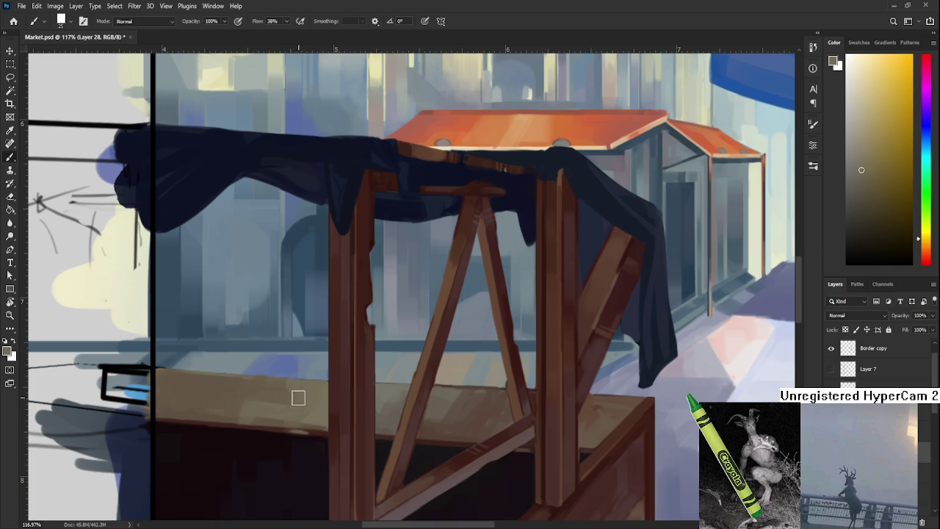
pyautogui.keyDown('alt'); pyautogui.click(293, 400); pyautogui.keyUp('alt')
pyautogui.keyDown('alt'); pyautogui.click(283, 400); pyautogui.keyUp('alt')
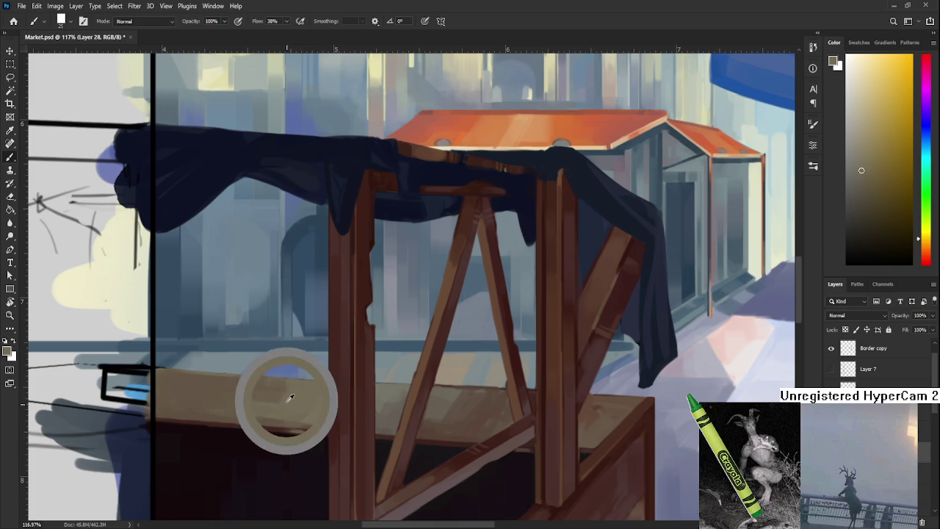
pyautogui.keyDown('alt'); pyautogui.click(241, 411); pyautogui.keyUp('alt')
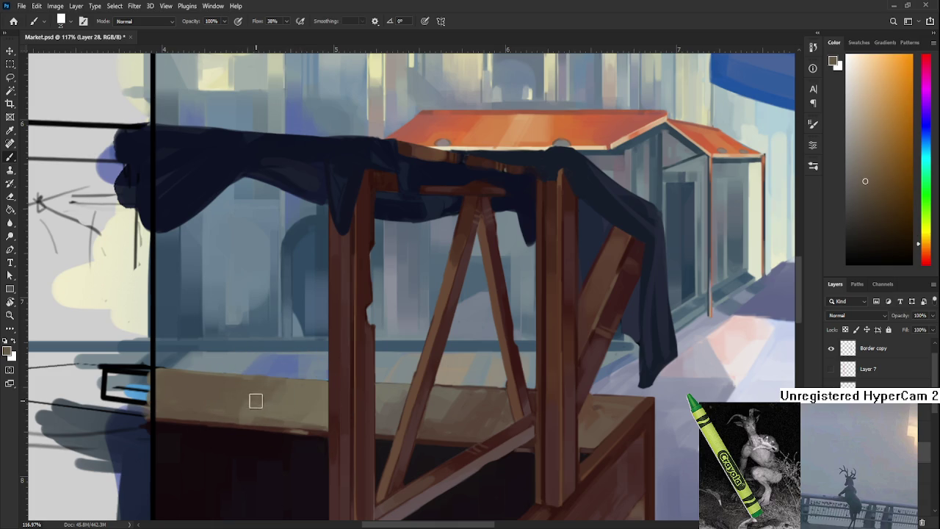
pyautogui.keyDown('alt'); pyautogui.click(254, 402); pyautogui.keyUp('alt')
pyautogui.keyDown('alt'); pyautogui.click(254, 395); pyautogui.keyUp('alt')
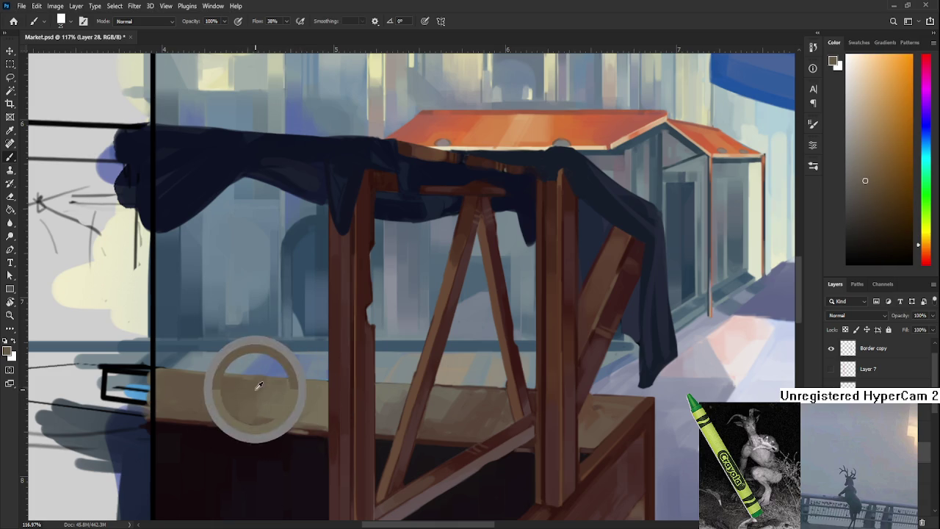
pyautogui.keyDown('alt'); pyautogui.click(254, 391); pyautogui.keyUp('alt')
# Smooth the counter top with lighter tan strokes left of the A-frame
pyautogui.keyDown('alt'); pyautogui.click(306, 399); pyautogui.keyUp('alt')
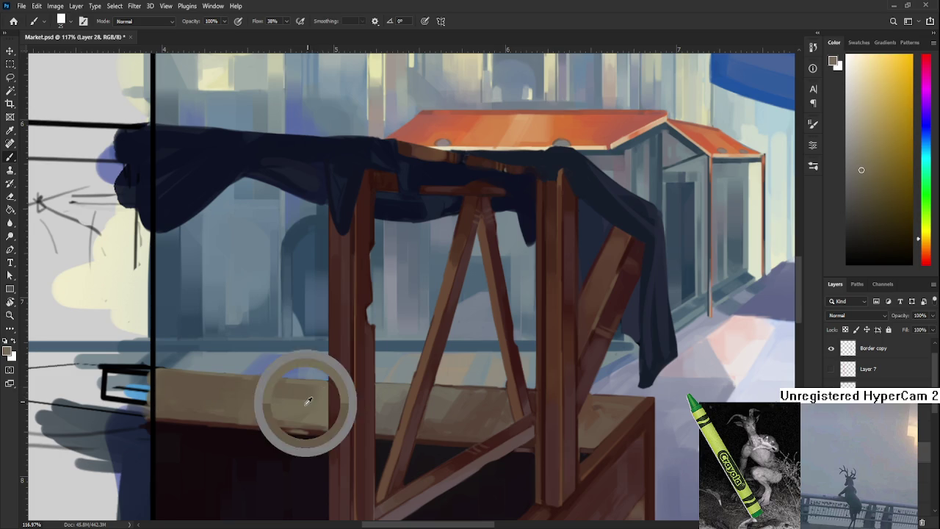
pyautogui.keyDown('alt'); pyautogui.click(271, 395); pyautogui.keyUp('alt')
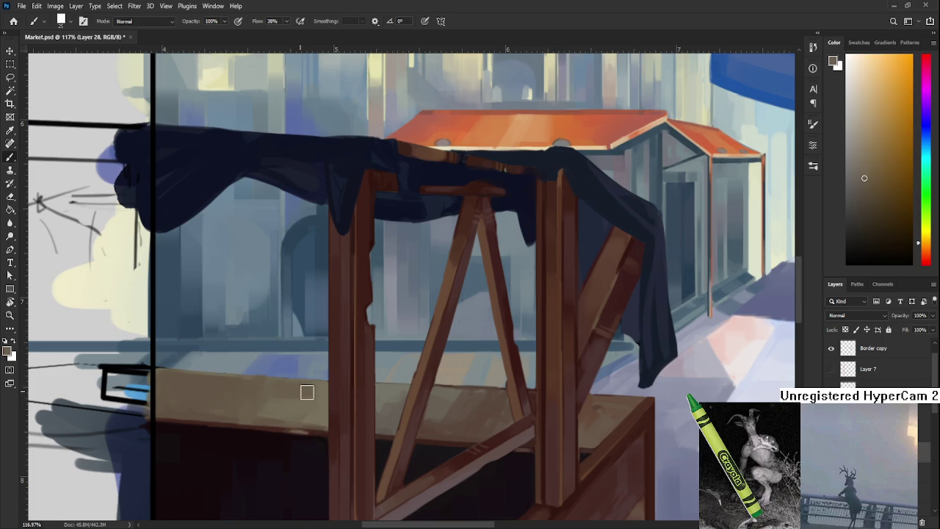
pyautogui.keyDown('alt'); pyautogui.click(308, 405); pyautogui.keyUp('alt')
pyautogui.keyDown('alt'); pyautogui.click(304, 399); pyautogui.keyUp('alt')
pyautogui.keyDown('alt'); pyautogui.click(302, 407); pyautogui.keyUp('alt')
pyautogui.keyDown('alt'); pyautogui.click(292, 389); pyautogui.keyUp('alt')
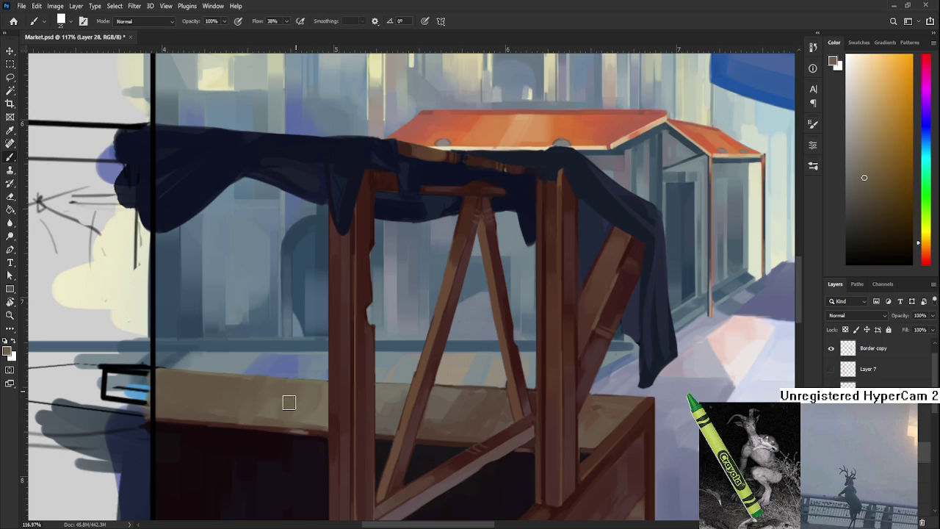
pyautogui.moveTo(272, 400); pyautogui.dragTo(251, 409)
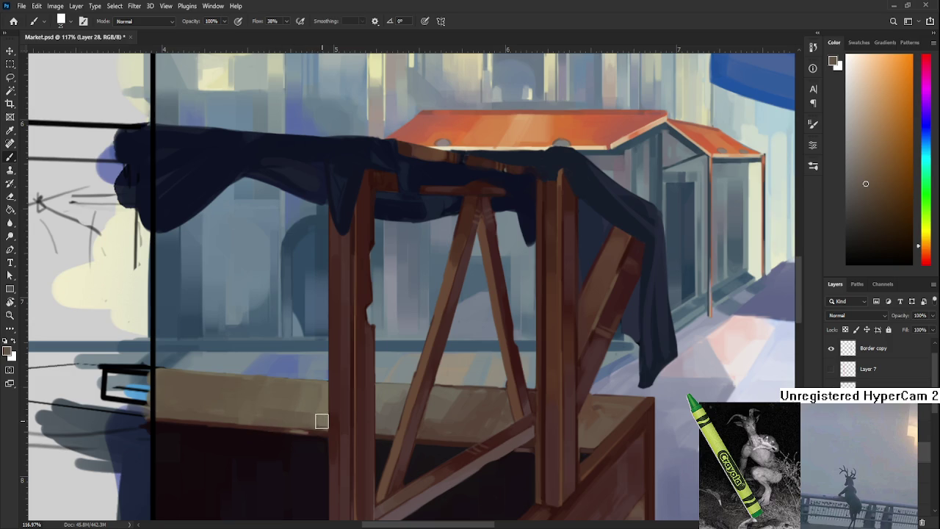
pyautogui.keyDown('alt'); pyautogui.click(310, 404); pyautogui.keyUp('alt')
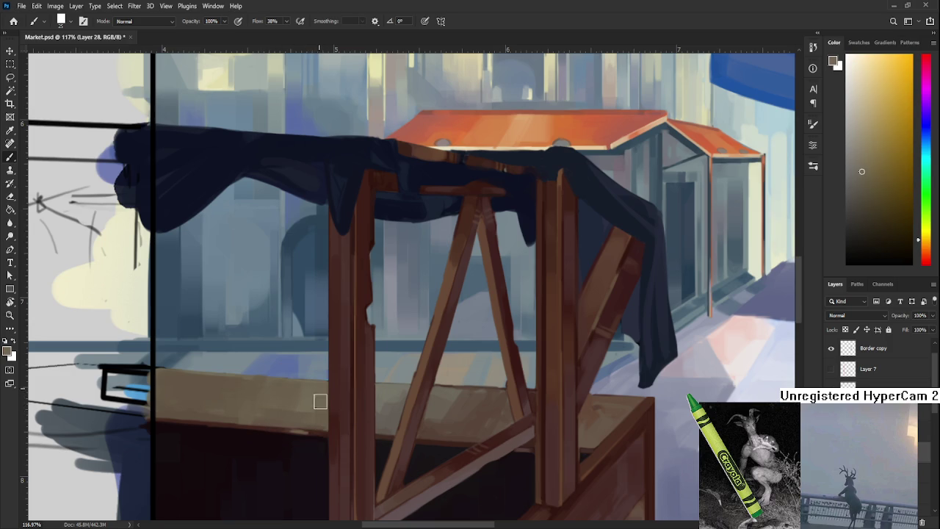
pyautogui.moveTo(320, 405); pyautogui.dragTo(339, 383)
pyautogui.scroll(-5, 363, 399)
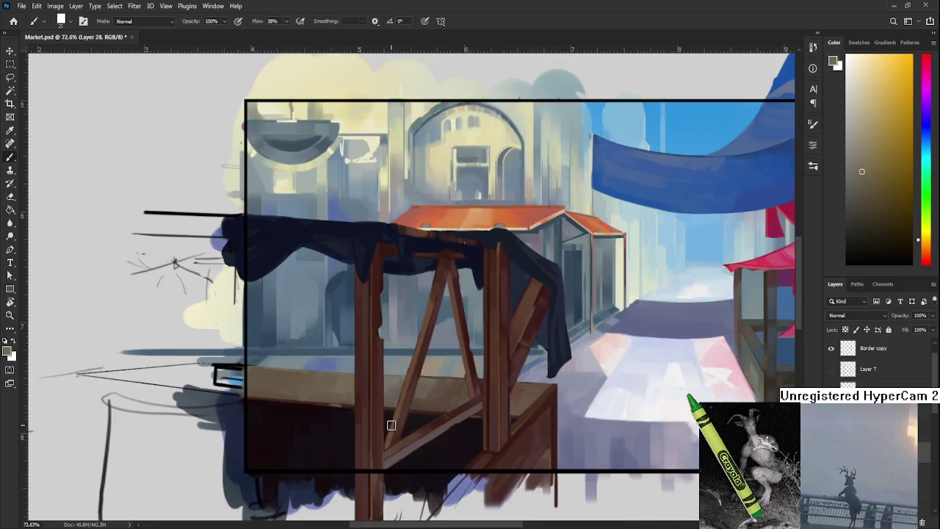
# Sample orange-brown and redder wood tones, shrink the brush, and undo a stray table-edge stroke
pyautogui.scroll(-4, 389, 424)
pyautogui.scroll(-2, 384, 424)
pyautogui.scroll(2, 384, 419)
pyautogui.scroll(3, 381, 415)
pyautogui.scroll(-1, 381, 411)
pyautogui.scroll(2, 380, 409)
pyautogui.scroll(1, 420, 384)
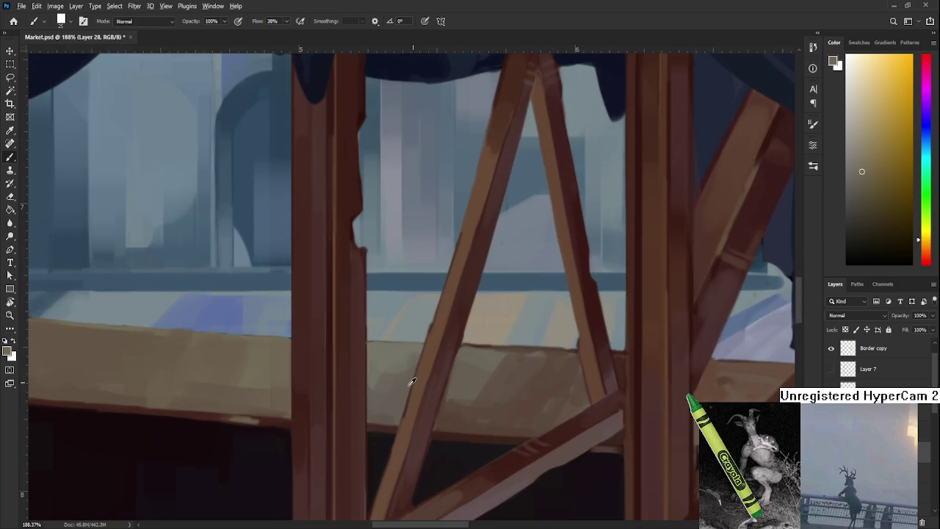
pyautogui.keyDown('alt'); pyautogui.click(413, 383); pyautogui.keyUp('alt')
pyautogui.keyDown('alt'); pyautogui.click(467, 368); pyautogui.keyUp('alt')
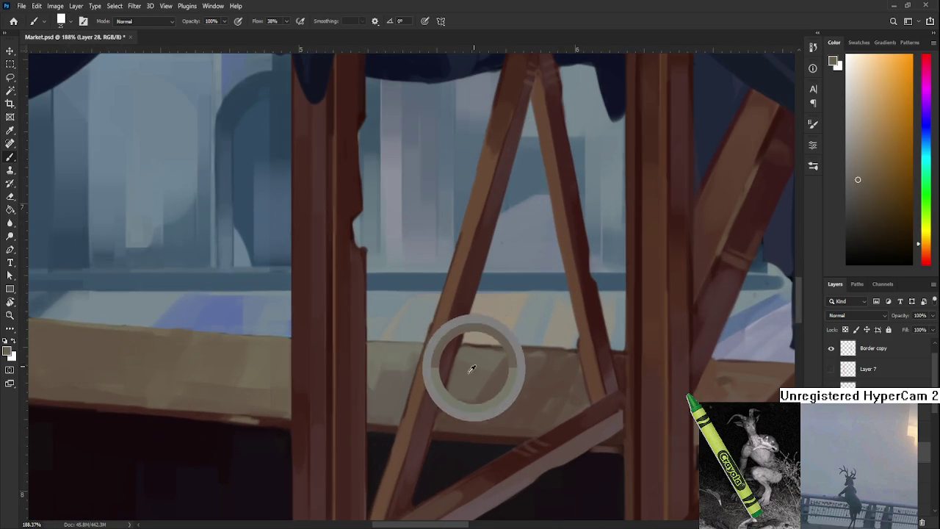
pyautogui.keyDown('alt'); pyautogui.click(463, 415); pyautogui.keyUp('alt')
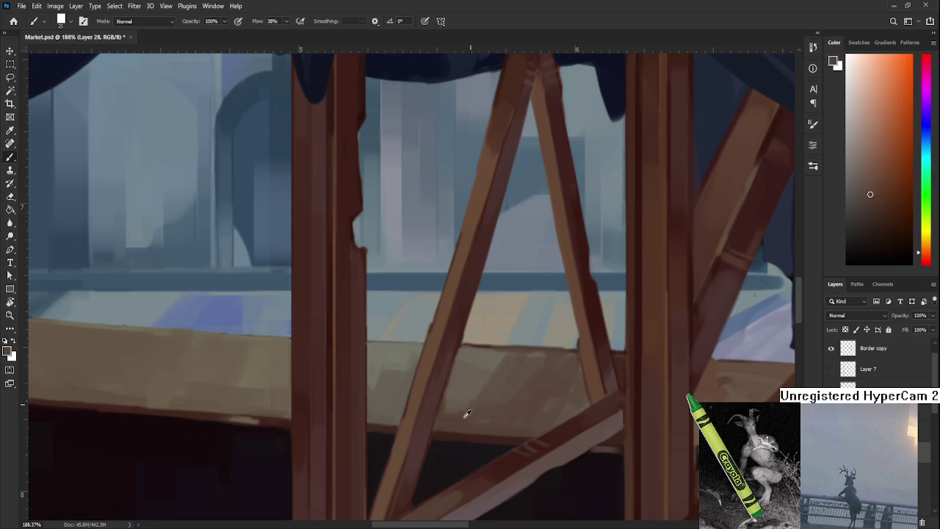
pyautogui.press('[')
pyautogui.press('[')
pyautogui.moveTo(503, 398)
pyautogui.mouseDown()
pyautogui.moveTo(411, 401)
pyautogui.moveTo(333, 297)
pyautogui.mouseUp()
pyautogui.hotkey('ctrl', 'z')
# Rotate the canvas toward the brace, turn it back upright, and enlarge the brush with a counter colour
pyautogui.press('r')
pyautogui.moveTo(510, 376)
pyautogui.mouseDown()
pyautogui.moveTo(434, 337)
pyautogui.moveTo(411, 357)
pyautogui.moveTo(329, 356)
pyautogui.mouseUp()
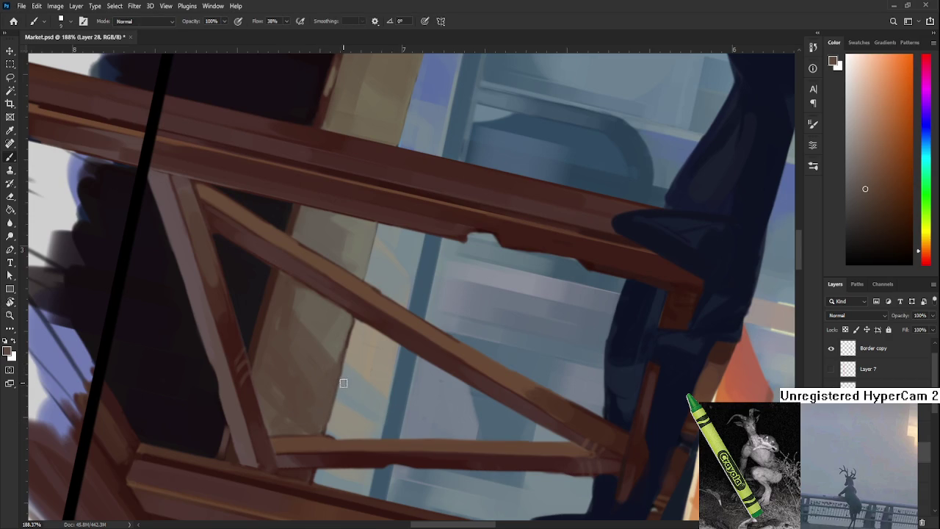
pyautogui.press('e')
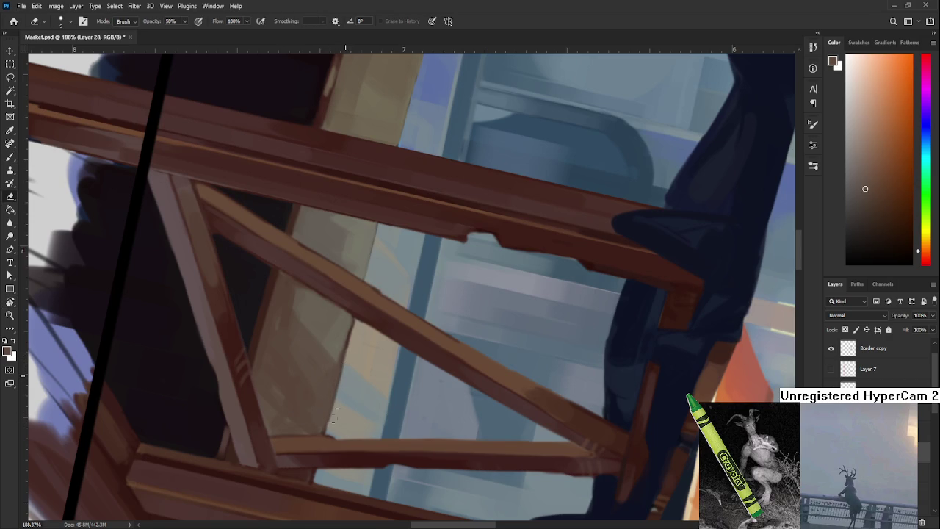
pyautogui.press('r')
pyautogui.moveTo(348, 355)
pyautogui.mouseDown()
pyautogui.moveTo(447, 398)
pyautogui.moveTo(497, 346)
pyautogui.moveTo(443, 357)
pyautogui.mouseUp()
pyautogui.press('b')
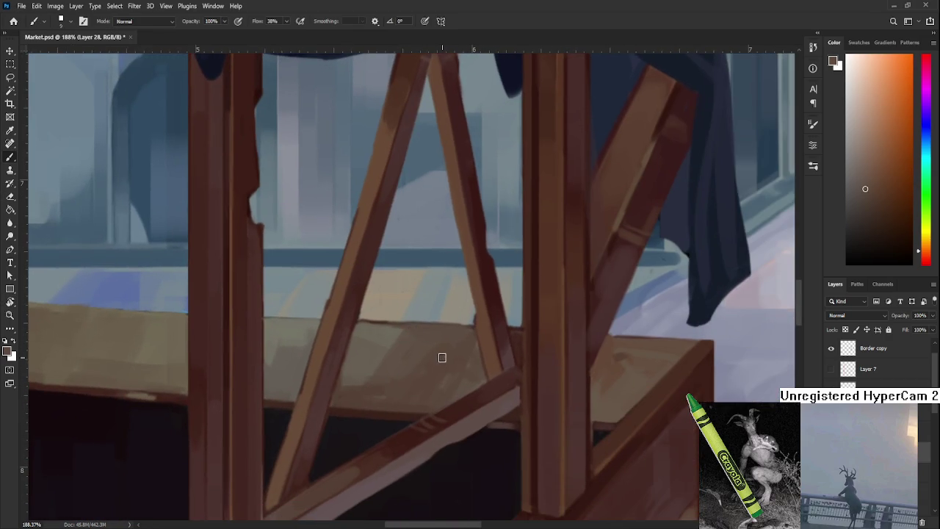
pyautogui.keyDown('alt'); pyautogui.click(435, 344); pyautogui.keyUp('alt')
pyautogui.press(']')
pyautogui.press(']')
pyautogui.press(']')
pyautogui.press(']')
pyautogui.press(']')
pyautogui.press(']')
pyautogui.keyDown('alt'); pyautogui.click(436, 357); pyautogui.keyUp('alt')
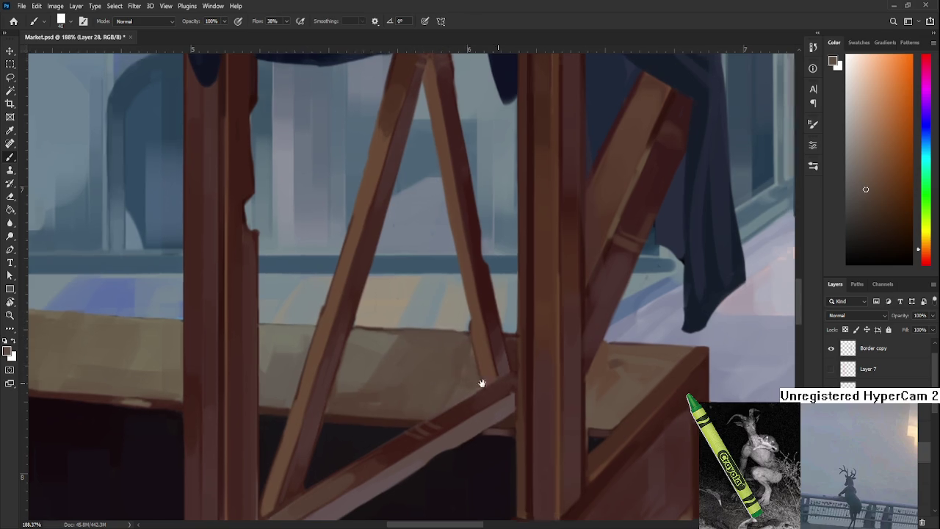
# Bring the crate corner into view and sample its range of top, edge and front wood shades
pyautogui.moveTo(652, 351); pyautogui.dragTo(409, 392)
pyautogui.keyDown('alt'); pyautogui.click(393, 390); pyautogui.keyUp('alt')
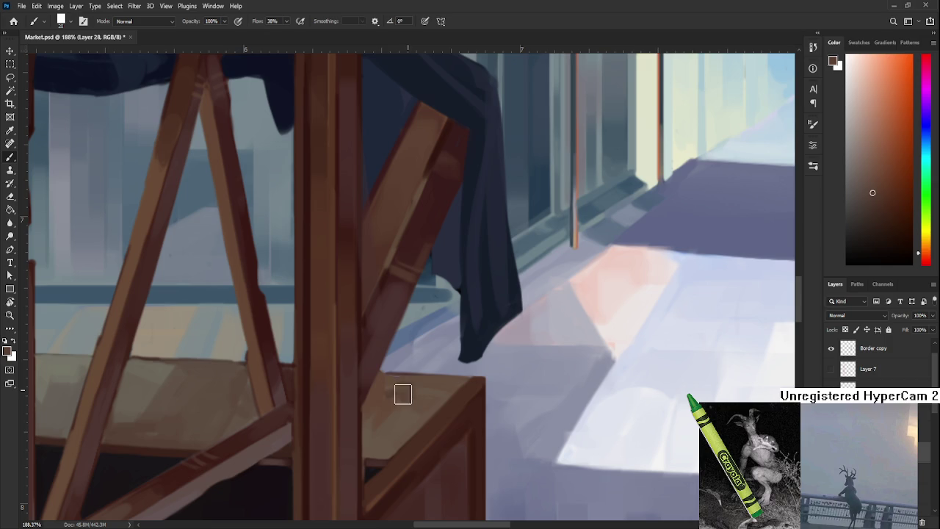
pyautogui.keyDown('alt'); pyautogui.click(403, 416); pyautogui.keyUp('alt')
pyautogui.keyDown('alt'); pyautogui.click(391, 409); pyautogui.keyUp('alt')
pyautogui.keyDown('alt'); pyautogui.click(398, 397); pyautogui.keyUp('alt')
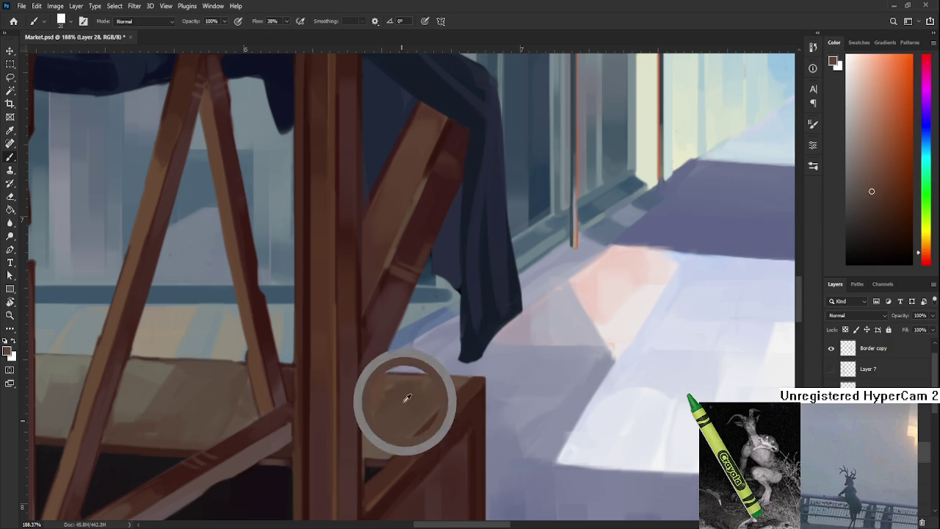
pyautogui.keyDown('alt'); pyautogui.click(409, 402); pyautogui.keyUp('alt')
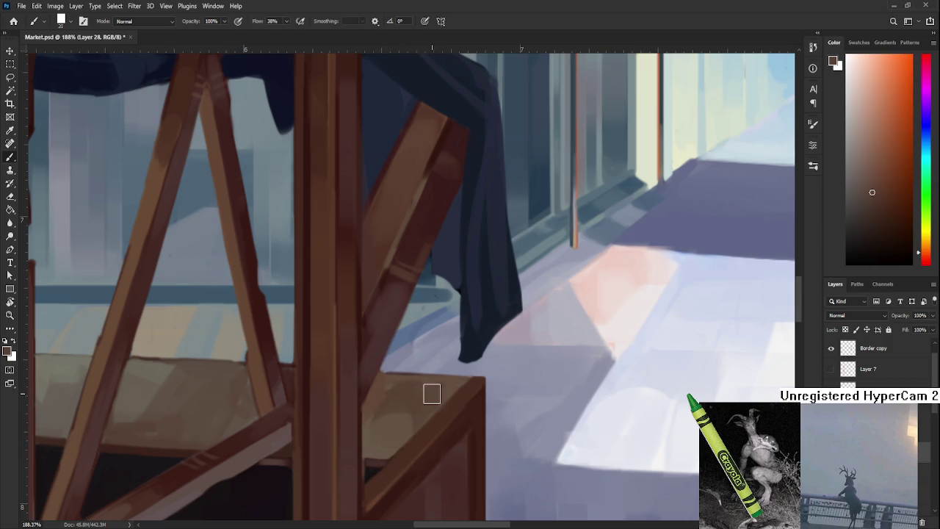
pyautogui.keyDown('alt'); pyautogui.click(398, 423); pyautogui.keyUp('alt')
pyautogui.keyDown('alt'); pyautogui.click(382, 409); pyautogui.keyUp('alt')
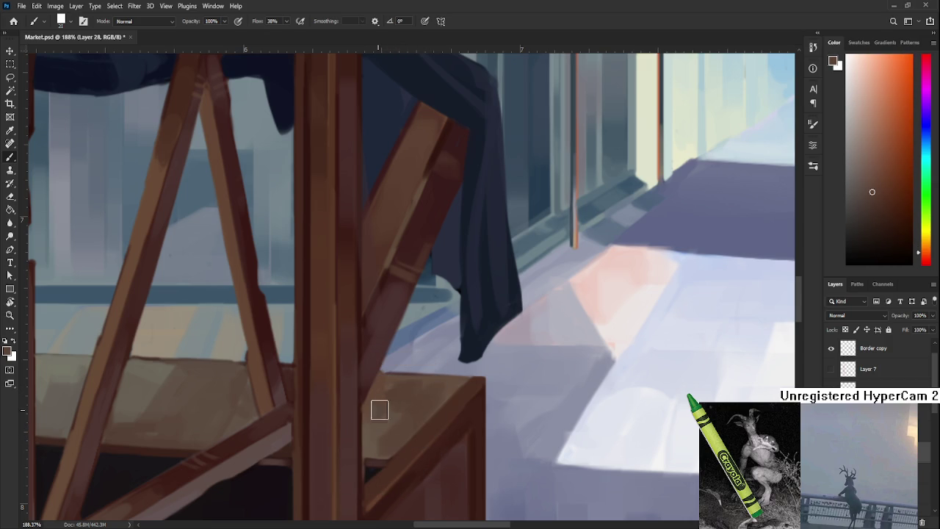
pyautogui.keyDown('alt'); pyautogui.click(410, 410); pyautogui.keyUp('alt')
pyautogui.keyDown('alt'); pyautogui.click(451, 397); pyautogui.keyUp('alt')
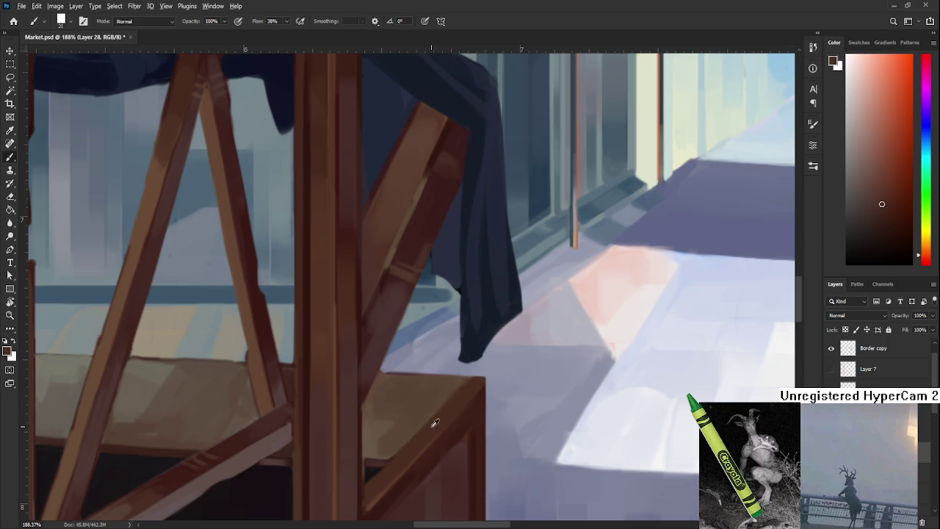
pyautogui.keyDown('alt'); pyautogui.click(393, 427); pyautogui.keyUp('alt')
pyautogui.keyDown('alt'); pyautogui.click(389, 426); pyautogui.keyUp('alt')
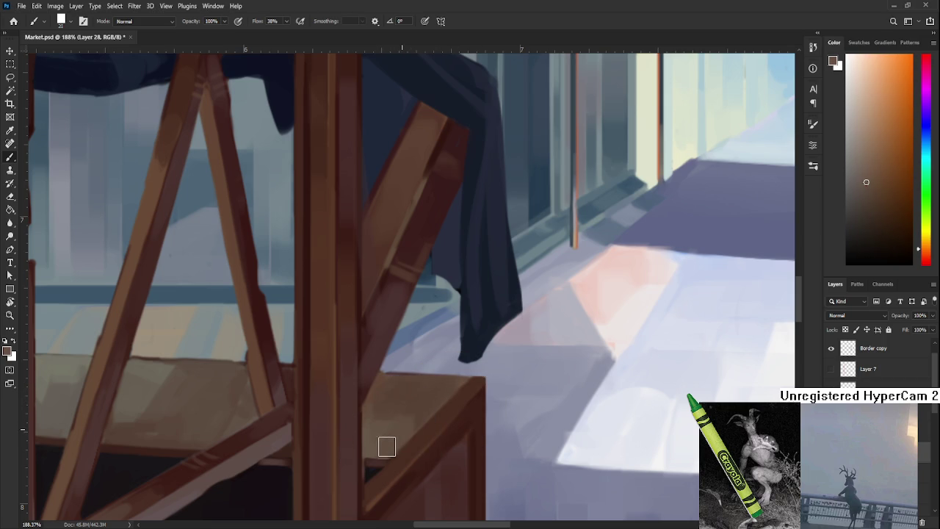
pyautogui.keyDown('alt'); pyautogui.click(407, 418); pyautogui.keyUp('alt')
pyautogui.keyDown('alt'); pyautogui.click(430, 399); pyautogui.keyUp('alt')
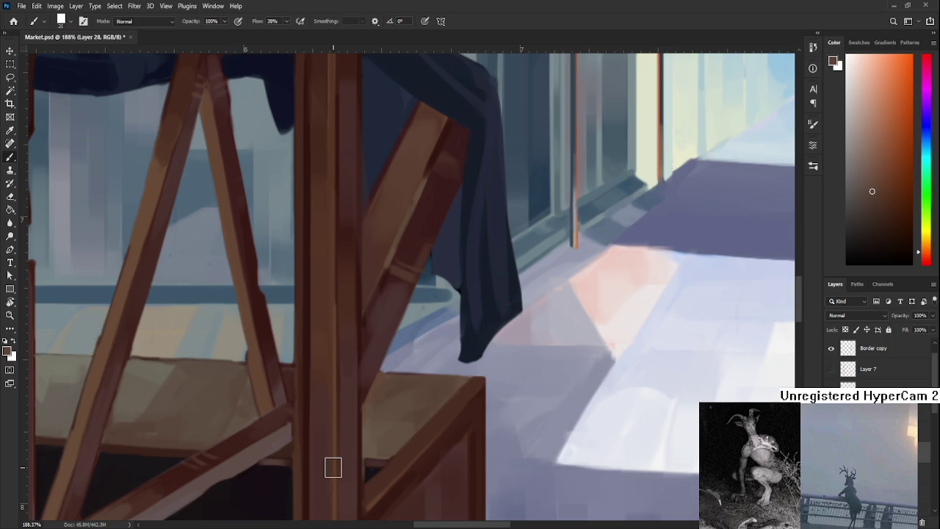
# Zoom in, pick up a brown from the stall wood, and make the brush much smaller
pyautogui.scroll(-1, 331, 457)
pyautogui.scroll(-1, 331, 455)
pyautogui.scroll(-1, 336, 449)
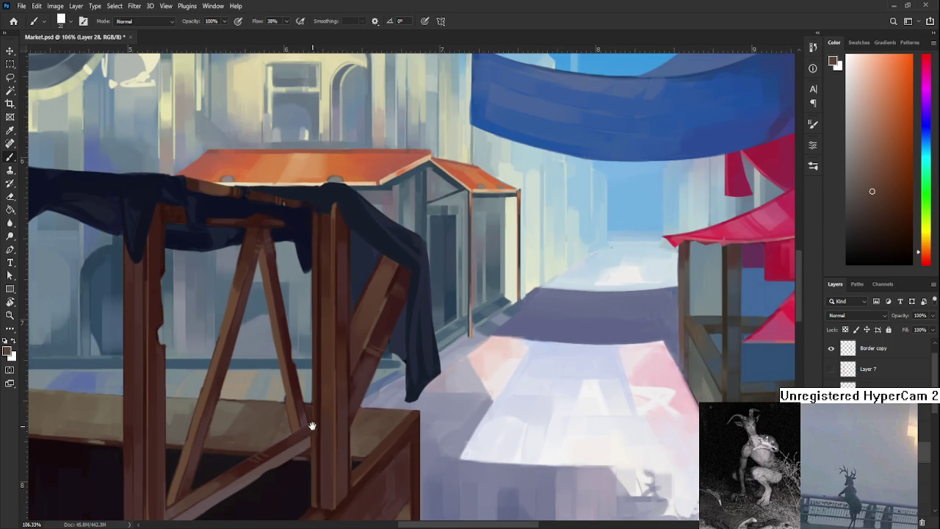
pyautogui.scroll(1, 378, 380)
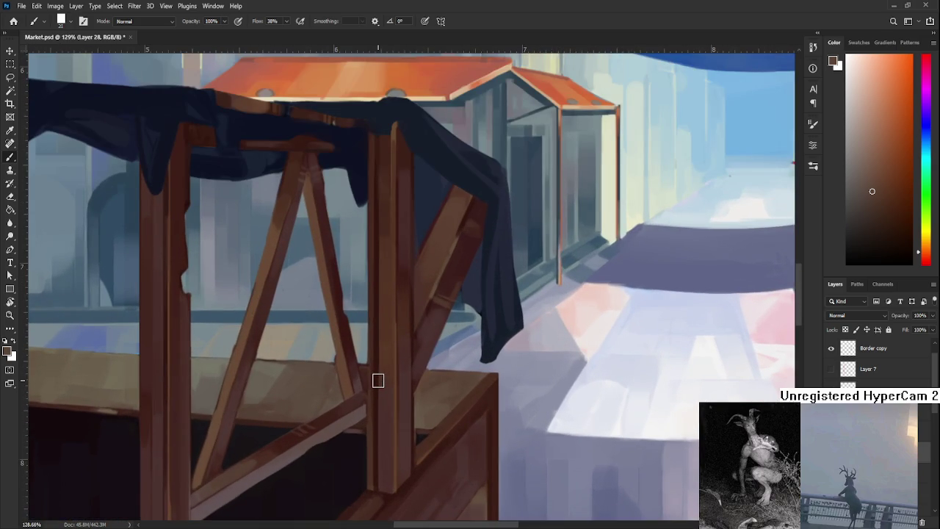
pyautogui.moveTo(344, 398); pyautogui.dragTo(353, 382)
pyautogui.keyDown('alt'); pyautogui.click(335, 399); pyautogui.keyUp('alt')
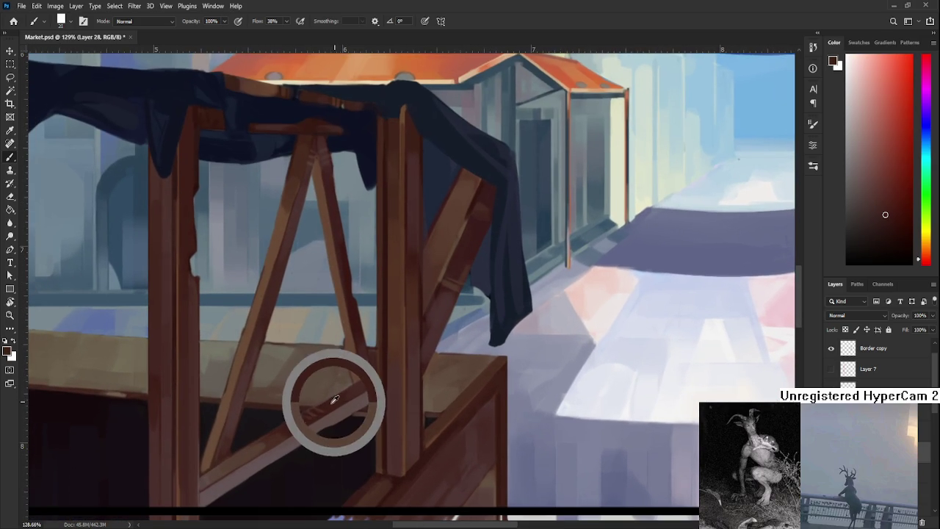
pyautogui.press('[')
pyautogui.press('[')
pyautogui.press('[')
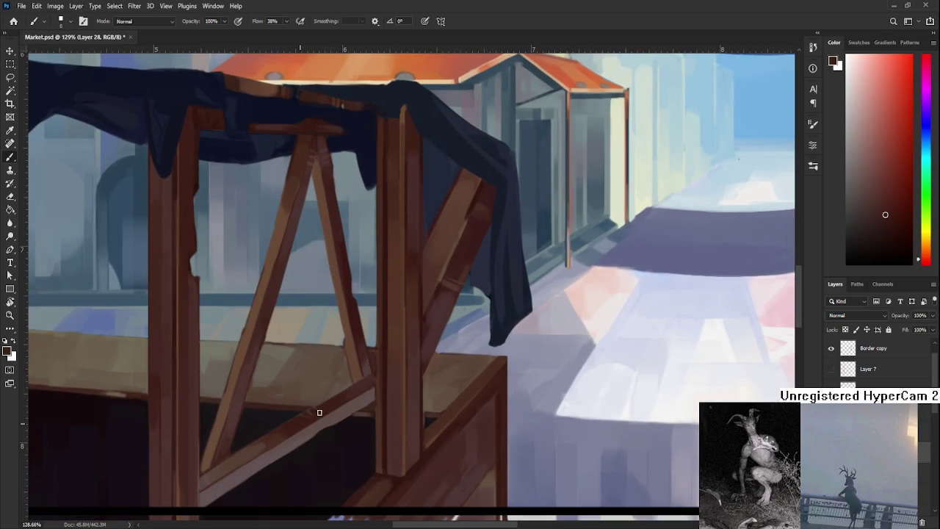
# Sample lighter and darker browns along the lower diagonal brace of the A-frame
pyautogui.keyDown('alt'); pyautogui.click(322, 408); pyautogui.keyUp('alt')
pyautogui.keyDown('alt'); pyautogui.click(304, 413); pyautogui.keyUp('alt')
pyautogui.keyDown('alt'); pyautogui.click(318, 413); pyautogui.keyUp('alt')
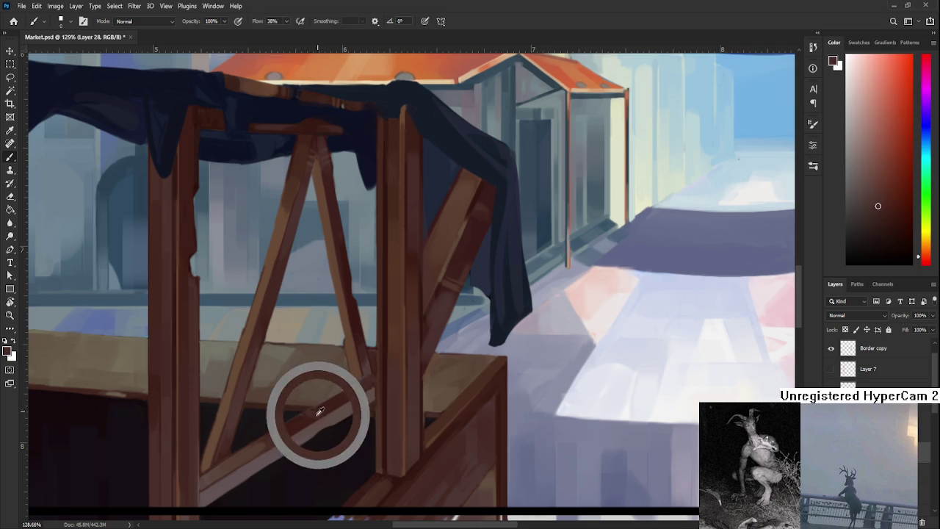
pyautogui.keyDown('alt'); pyautogui.click(324, 413); pyautogui.keyUp('alt')
pyautogui.keyDown('alt'); pyautogui.click(309, 419); pyautogui.keyUp('alt')
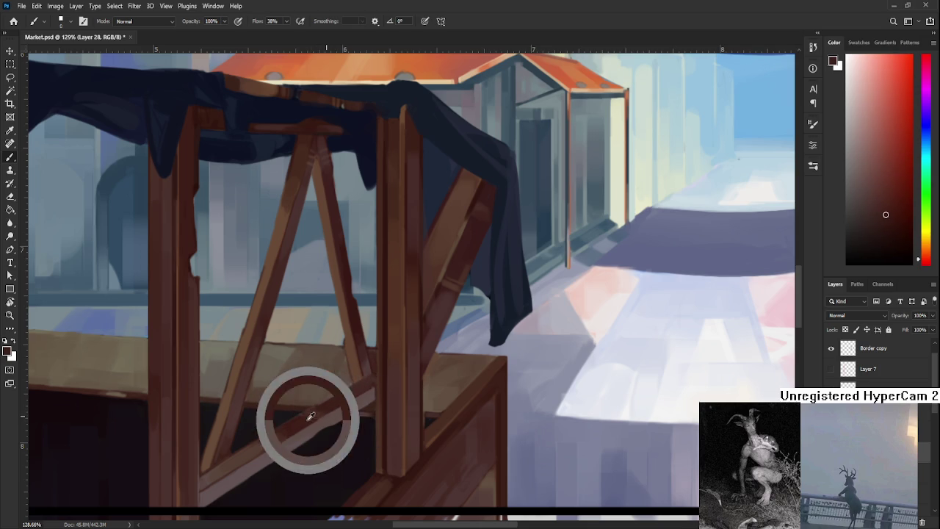
pyautogui.keyDown('alt'); pyautogui.click(314, 413); pyautogui.keyUp('alt')
pyautogui.keyDown('alt'); pyautogui.click(320, 407); pyautogui.keyUp('alt')
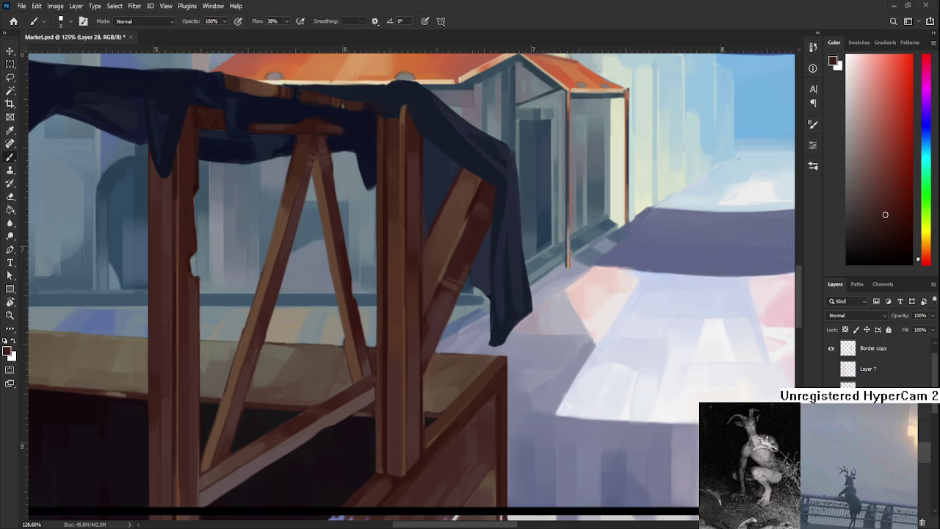
pyautogui.scroll(-2, 370, 439)
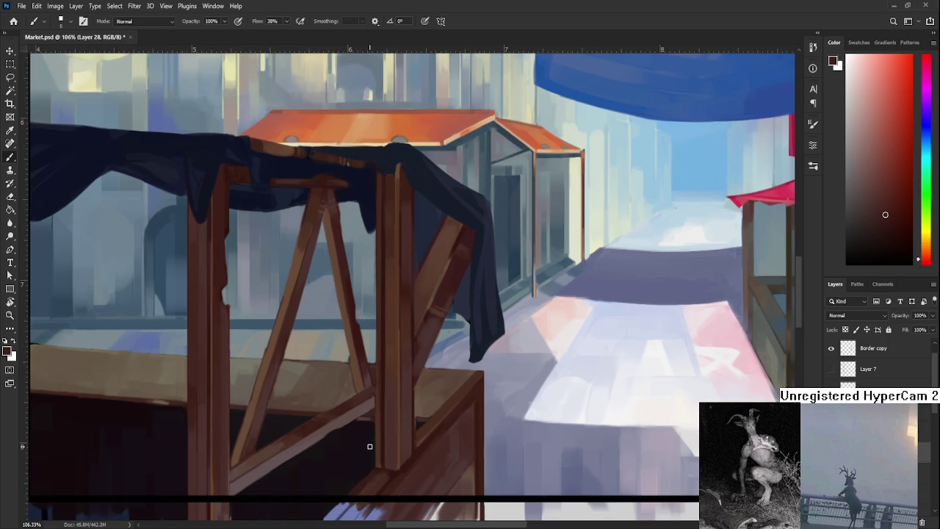
# Sample dark reddish-brown shades from the crate's shadow and front
pyautogui.moveTo(371, 444); pyautogui.dragTo(399, 358)
pyautogui.keyDown('alt'); pyautogui.click(388, 390); pyautogui.keyUp('alt')
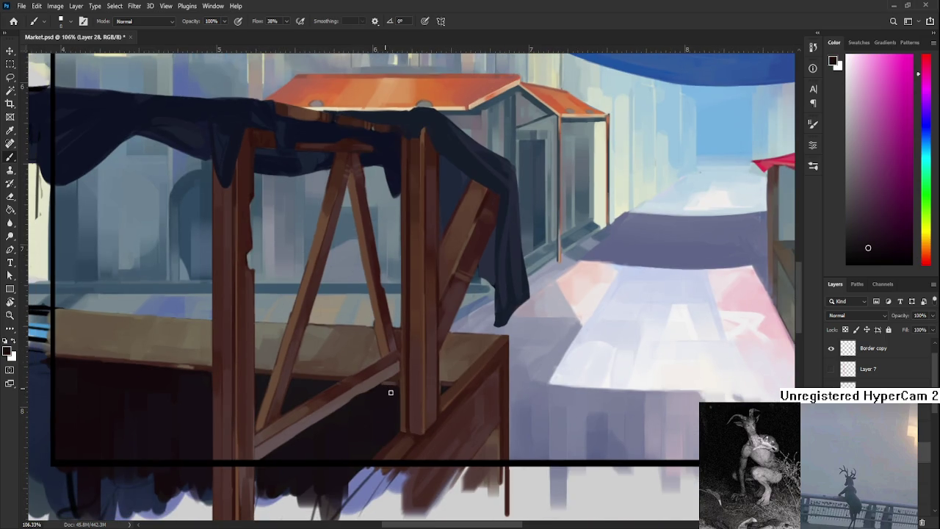
pyautogui.keyDown('alt'); pyautogui.click(442, 382); pyautogui.keyUp('alt')
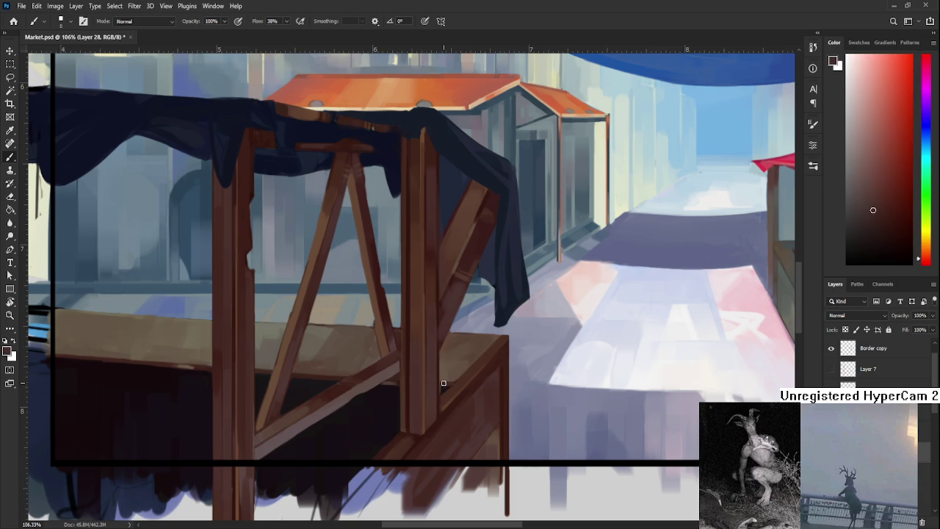
pyautogui.keyDown('alt'); pyautogui.click(458, 378); pyautogui.keyUp('alt')
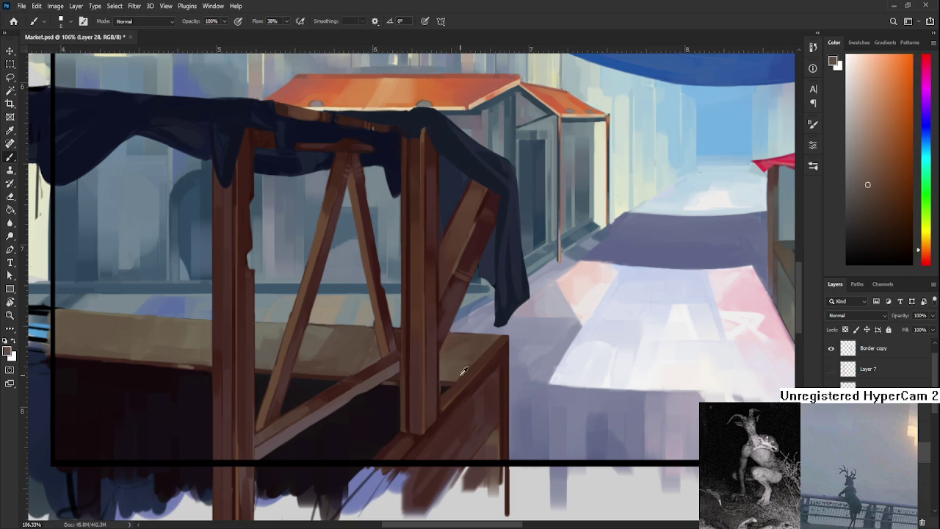
pyautogui.keyDown('alt'); pyautogui.click(464, 376); pyautogui.keyUp('alt')
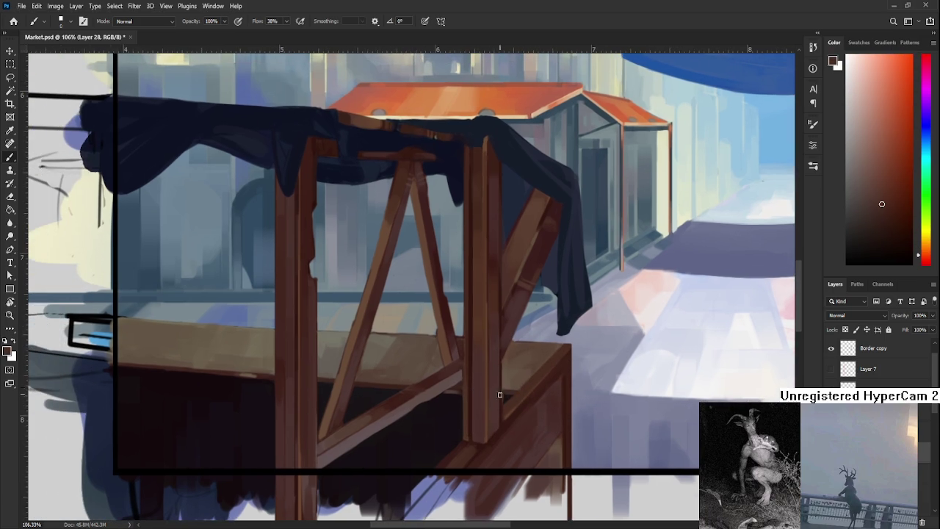
pyautogui.moveTo(448, 388); pyautogui.dragTo(511, 393)
# Sample a series of orange-yellow and wood tones from the stall, tabletop and counter
pyautogui.keyDown('alt'); pyautogui.click(371, 370); pyautogui.keyUp('alt')
pyautogui.keyDown('alt'); pyautogui.click(375, 353); pyautogui.keyUp('alt')
pyautogui.keyDown('alt'); pyautogui.click(364, 374); pyautogui.keyUp('alt')
pyautogui.keyDown('alt'); pyautogui.click(378, 357); pyautogui.keyUp('alt')
pyautogui.keyDown('alt'); pyautogui.click(382, 363); pyautogui.keyUp('alt')
pyautogui.keyDown('alt'); pyautogui.click(376, 358); pyautogui.keyUp('alt')
pyautogui.keyDown('alt'); pyautogui.click(382, 359); pyautogui.keyUp('alt')
pyautogui.keyDown('alt'); pyautogui.click(384, 351); pyautogui.keyUp('alt')
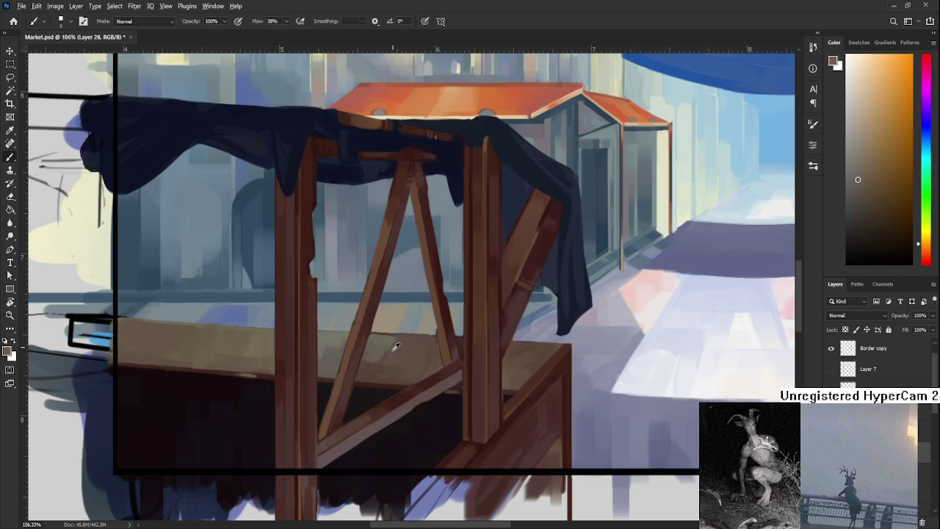
pyautogui.keyDown('alt'); pyautogui.click(378, 371); pyautogui.keyUp('alt')
pyautogui.keyDown('alt'); pyautogui.click(406, 360); pyautogui.keyUp('alt')
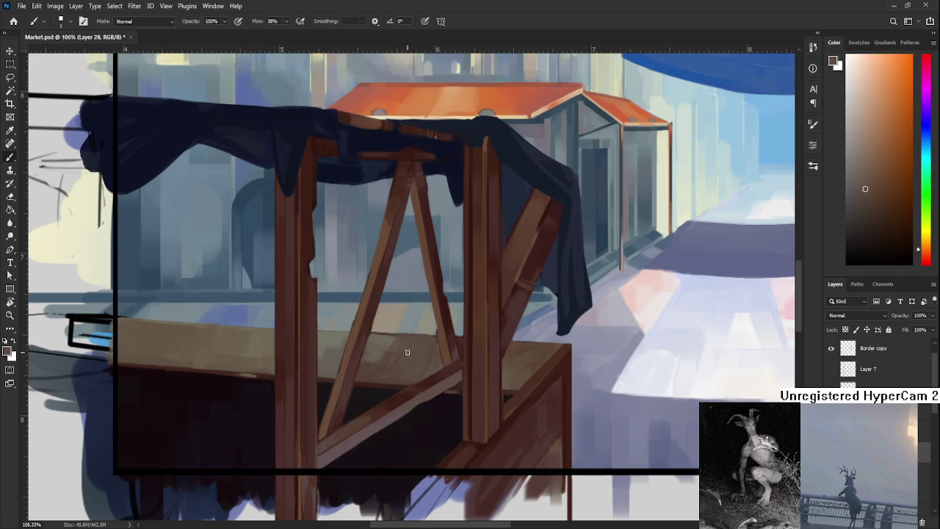
pyautogui.keyDown('alt'); pyautogui.click(415, 351); pyautogui.keyUp('alt')
# Zoom in and pick the dark reddish-brown of the wooden frame and stall post
pyautogui.keyDown('alt'); pyautogui.scroll(-2, 347, 472); pyautogui.keyUp('alt')
pyautogui.keyDown('alt'); pyautogui.scroll(1, 379, 411); pyautogui.keyUp('alt')
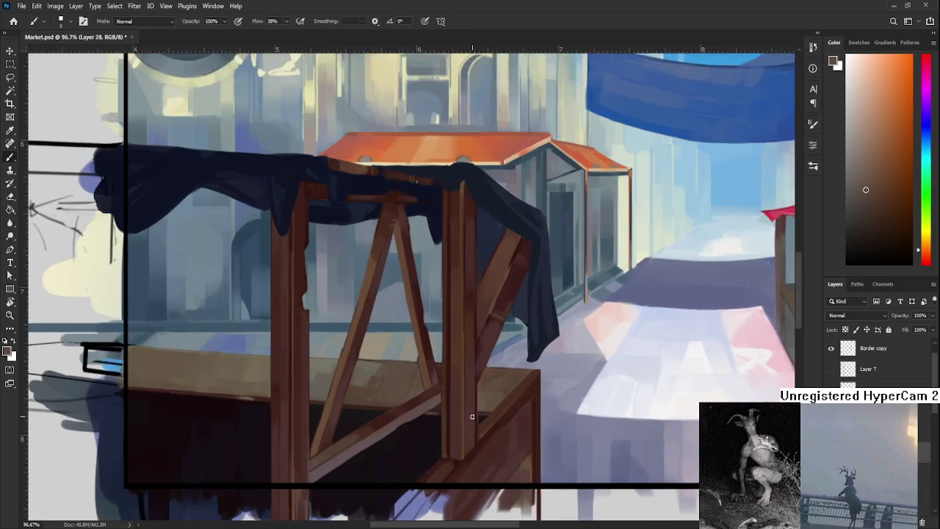
pyautogui.keyDown('alt'); pyautogui.scroll(1, 375, 404); pyautogui.keyUp('alt')
pyautogui.keyDown('alt'); pyautogui.scroll(1, 360, 382); pyautogui.keyUp('alt')
pyautogui.keyDown('alt'); pyautogui.scroll(1, 345, 351); pyautogui.keyUp('alt')
pyautogui.keyDown('alt'); pyautogui.click(345, 345); pyautogui.keyUp('alt')
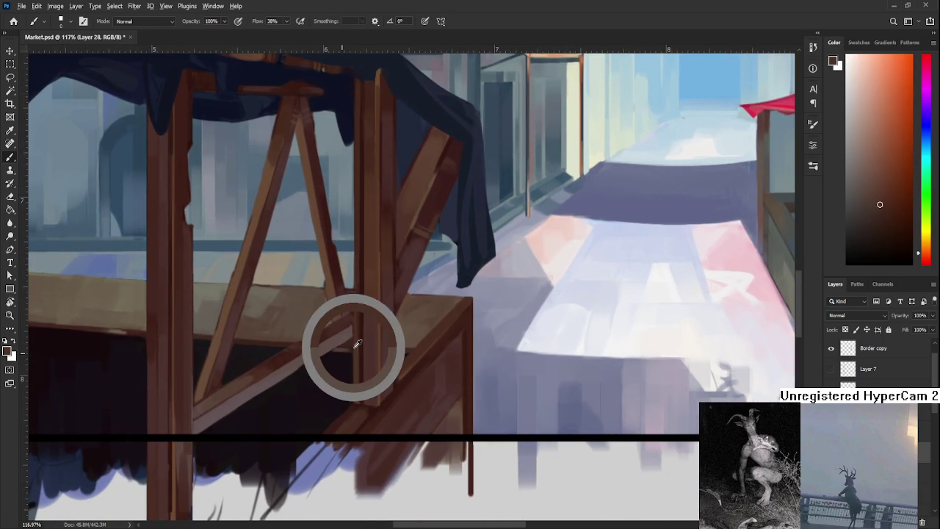
pyautogui.scroll(1, 404, 359)
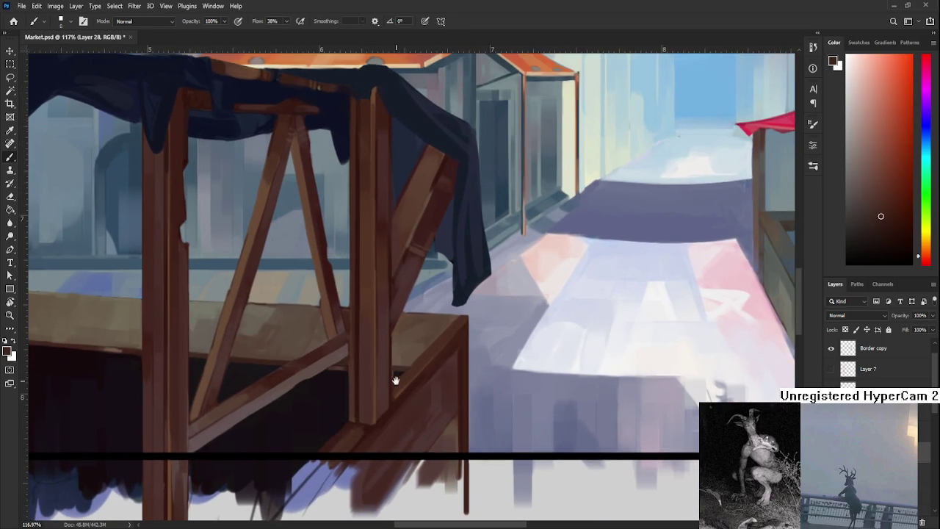
pyautogui.scroll(1, 393, 388)
pyautogui.keyDown('alt'); pyautogui.click(389, 390); pyautogui.keyUp('alt')
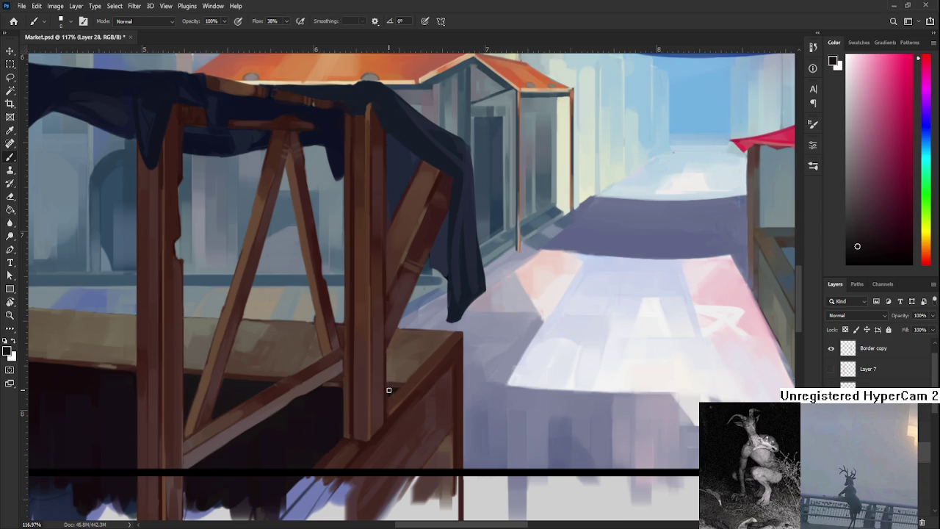
pyautogui.keyDown('alt'); pyautogui.click(392, 404); pyautogui.keyUp('alt')
pyautogui.keyDown('alt'); pyautogui.click(405, 390); pyautogui.keyUp('alt')
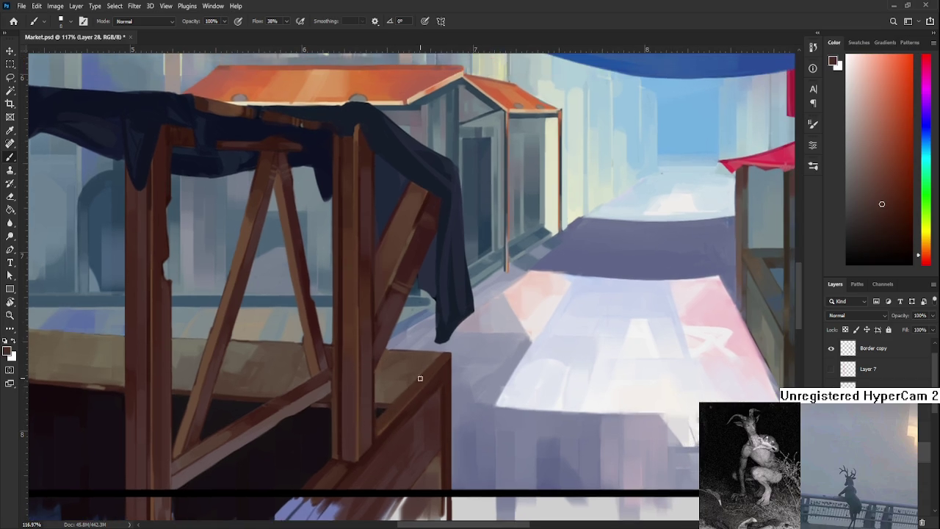
pyautogui.press('r')
pyautogui.moveTo(420, 378)
pyautogui.mouseDown()
pyautogui.moveTo(367, 415)
pyautogui.moveTo(399, 384)
pyautogui.moveTo(373, 380)
pyautogui.moveTo(375, 442)
pyautogui.moveTo(381, 421)
pyautogui.mouseUp()
pyautogui.press('b')
pyautogui.press('r')
pyautogui.press('b')
pyautogui.keyDown('alt'); pyautogui.click(378, 420); pyautogui.keyUp('alt')
pyautogui.press('r')
pyautogui.moveTo(362, 355); pyautogui.dragTo(360, 337)
pyautogui.press('b')
pyautogui.press('r')
pyautogui.press('b')
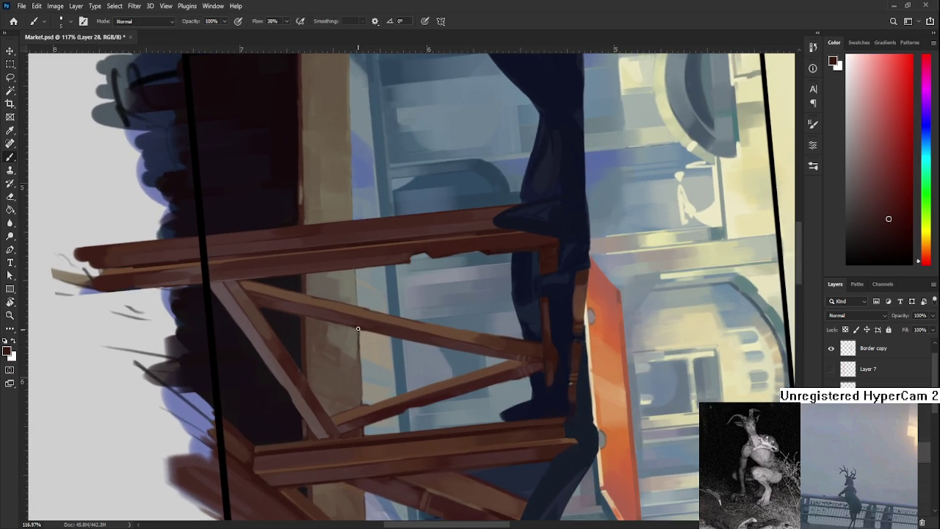
pyautogui.press('r')
pyautogui.moveTo(362, 395); pyautogui.dragTo(368, 389)
pyautogui.press('b')
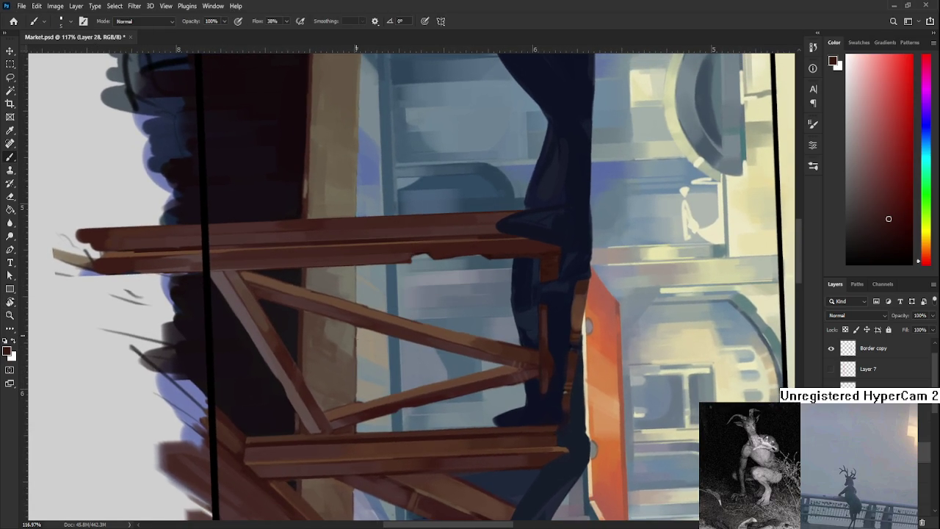
pyautogui.press('r')
pyautogui.moveTo(359, 325)
pyautogui.mouseDown()
pyautogui.moveTo(545, 361)
pyautogui.moveTo(556, 373)
pyautogui.mouseUp()
pyautogui.scroll(-1, 556, 373)
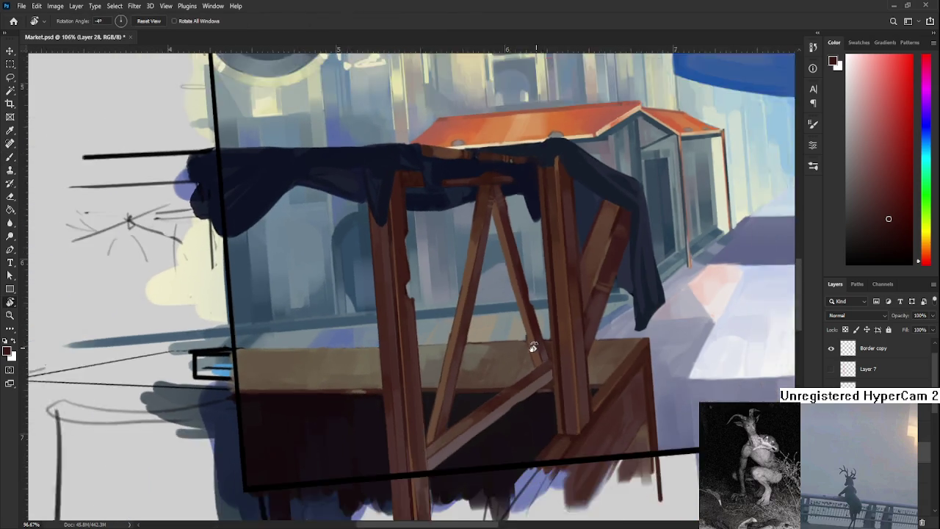
pyautogui.scroll(-5, 533, 348)
pyautogui.moveTo(571, 360)
pyautogui.mouseDown()
pyautogui.moveTo(543, 393)
pyautogui.moveTo(578, 398)
pyautogui.mouseUp()
pyautogui.scroll(2, 578, 398)
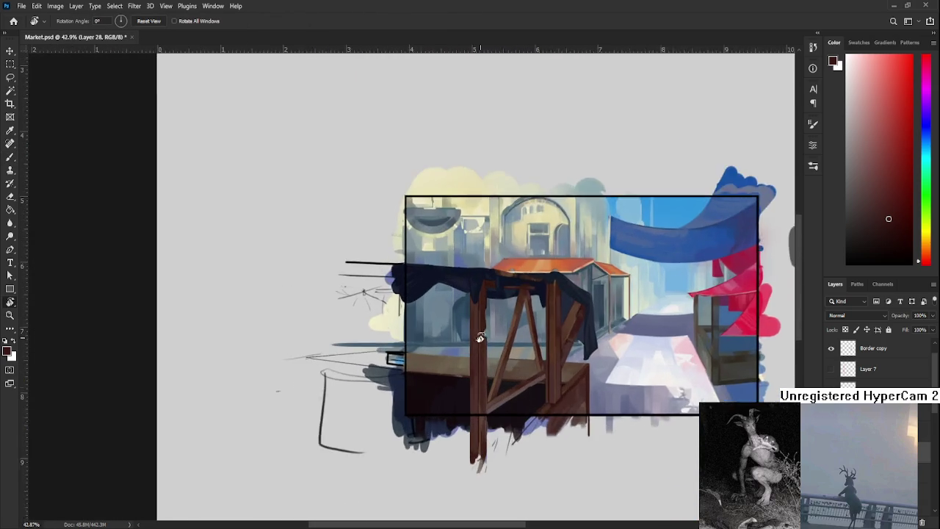
pyautogui.scroll(2, 481, 360)
pyautogui.scroll(2, 475, 375)
pyautogui.moveTo(686, 413); pyautogui.dragTo(604, 407)
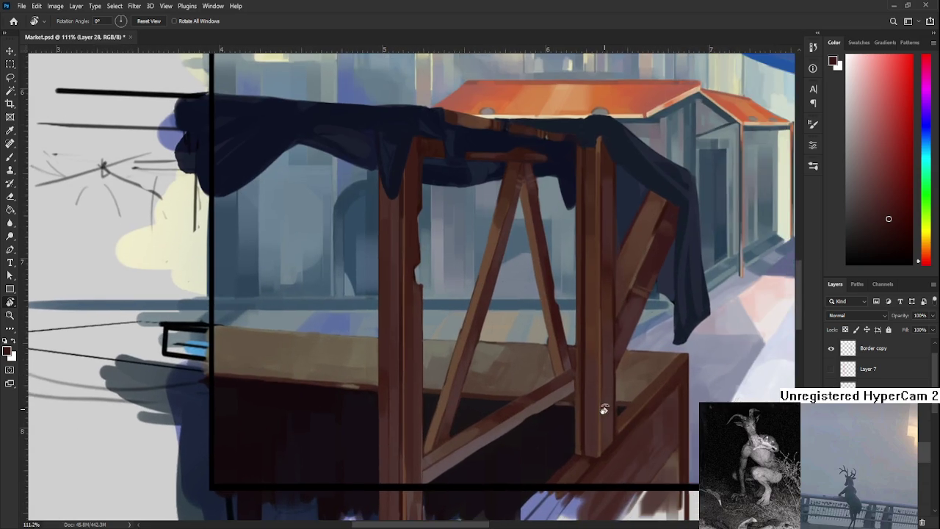
pyautogui.scroll(-1, 437, 413)
pyautogui.scroll(-1, 437, 414)
pyautogui.scroll(2, 437, 413)
pyautogui.scroll(2, 293, 367)
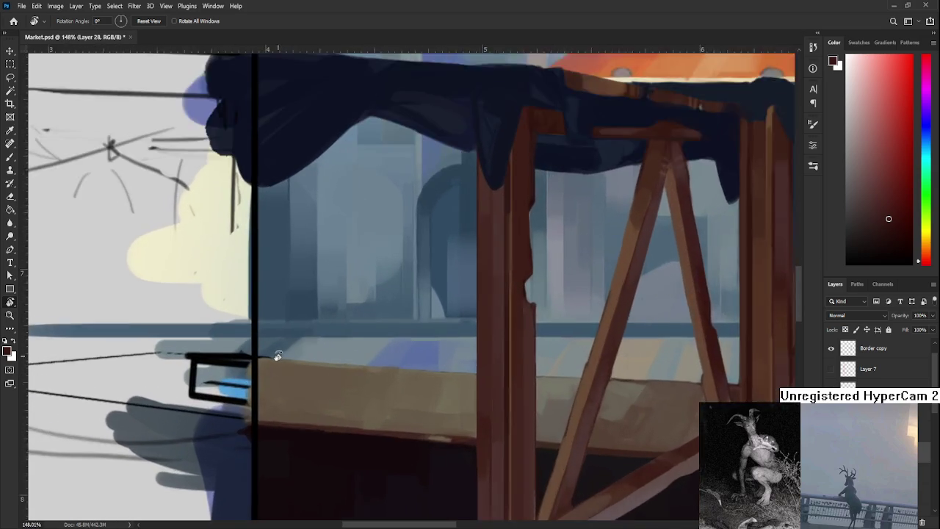
pyautogui.scroll(2, 272, 360)
pyautogui.moveTo(273, 360)
pyautogui.mouseDown()
pyautogui.moveTo(421, 373)
pyautogui.moveTo(459, 355)
pyautogui.mouseUp()
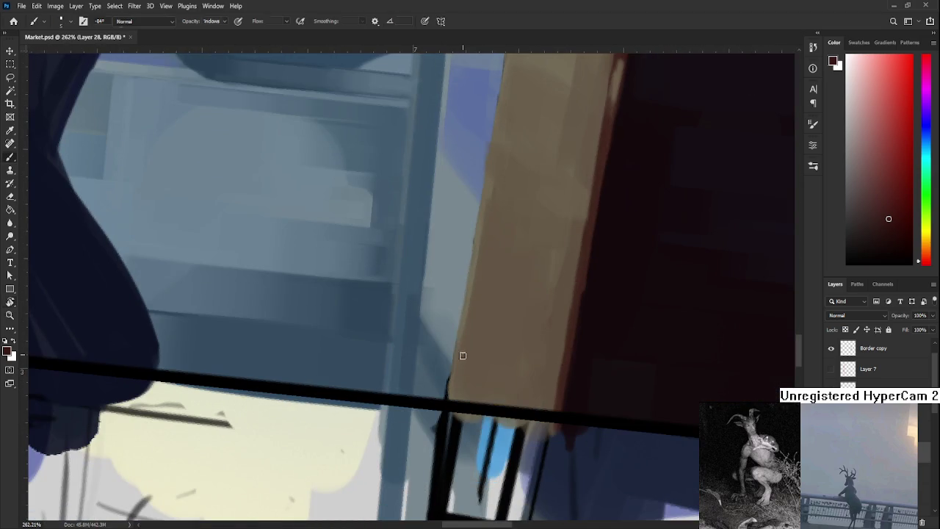
# Paint the corner above the black border and the counter edge with sampled tan brown
pyautogui.keyDown('alt'); pyautogui.click(461, 385); pyautogui.keyUp('alt')
pyautogui.moveTo(450, 394); pyautogui.dragTo(451, 369)
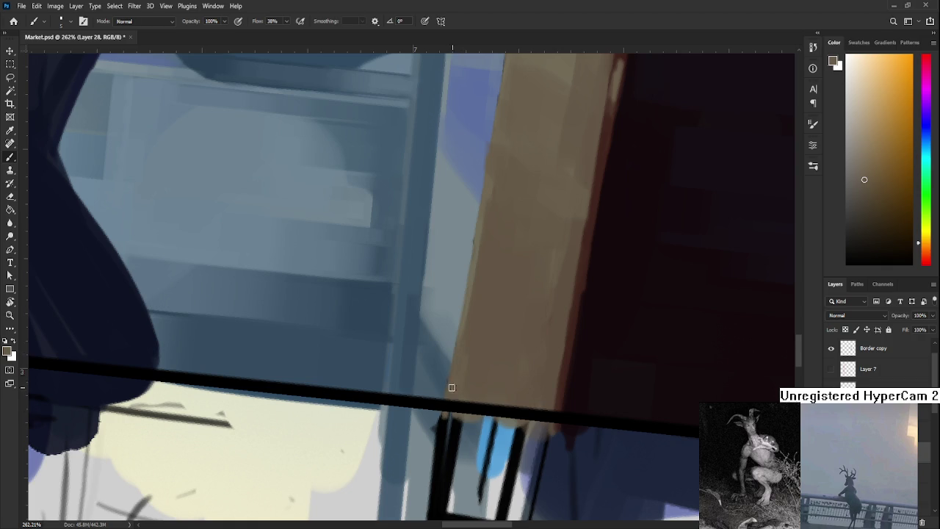
pyautogui.keyDown('alt'); pyautogui.click(462, 365); pyautogui.keyUp('alt')
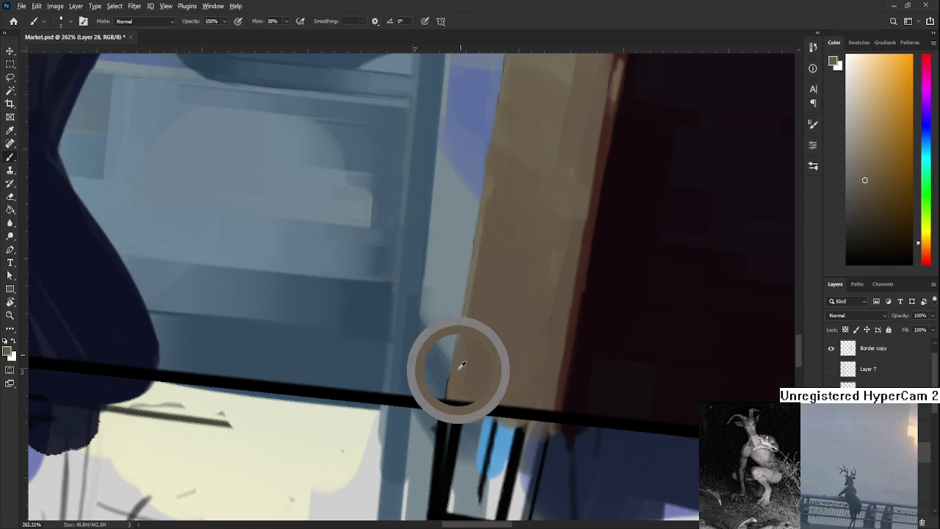
pyautogui.moveTo(445, 395)
pyautogui.mouseDown()
pyautogui.moveTo(456, 380)
pyautogui.moveTo(415, 400)
pyautogui.mouseUp()
# Straighten the rotated canvas view back upright and return to the Brush
pyautogui.press('r')
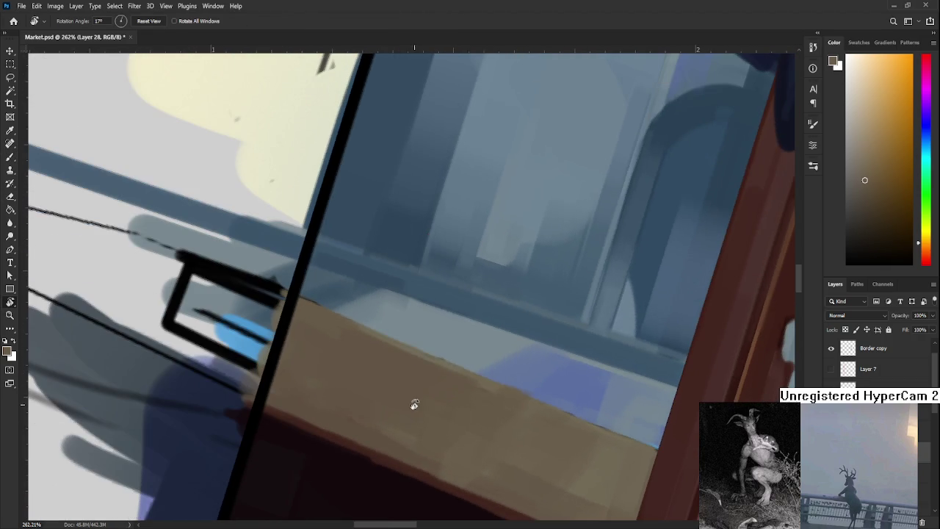
pyautogui.scroll(-3, 412, 400)
pyautogui.scroll(-3, 405, 399)
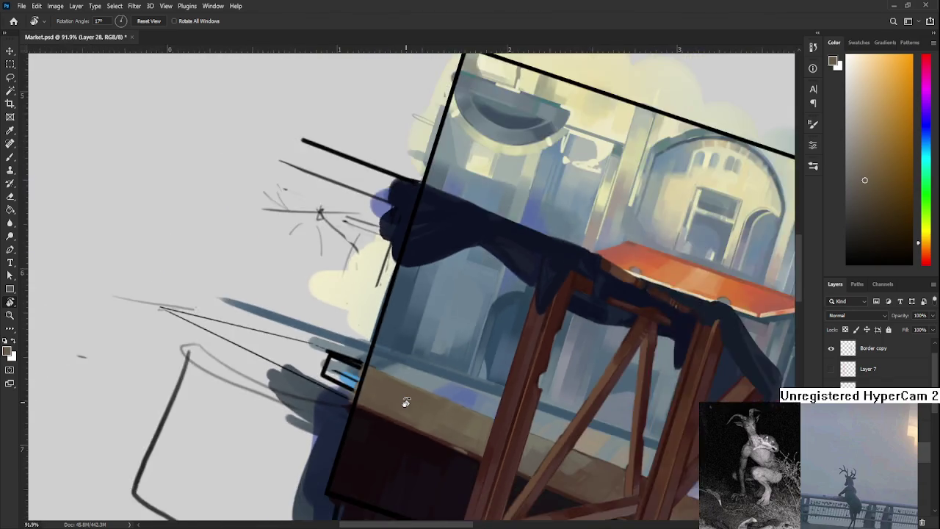
pyautogui.scroll(-3, 441, 433)
pyautogui.moveTo(447, 440); pyautogui.dragTo(510, 447)
pyautogui.scroll(2, 506, 441)
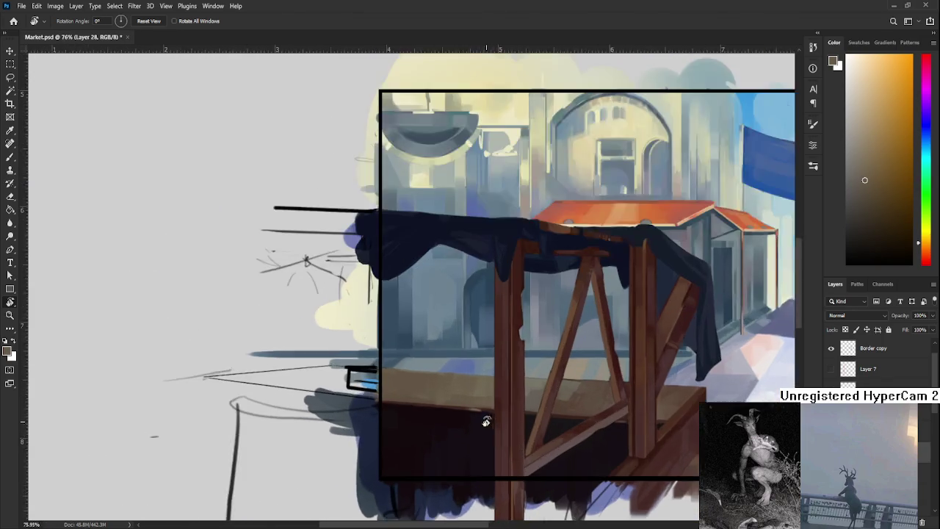
pyautogui.scroll(2, 483, 407)
pyautogui.scroll(1, 483, 404)
pyautogui.press('b')
# Sample and refine the counter's brown-orange from its front
pyautogui.keyDown('alt'); pyautogui.click(481, 415); pyautogui.keyUp('alt')
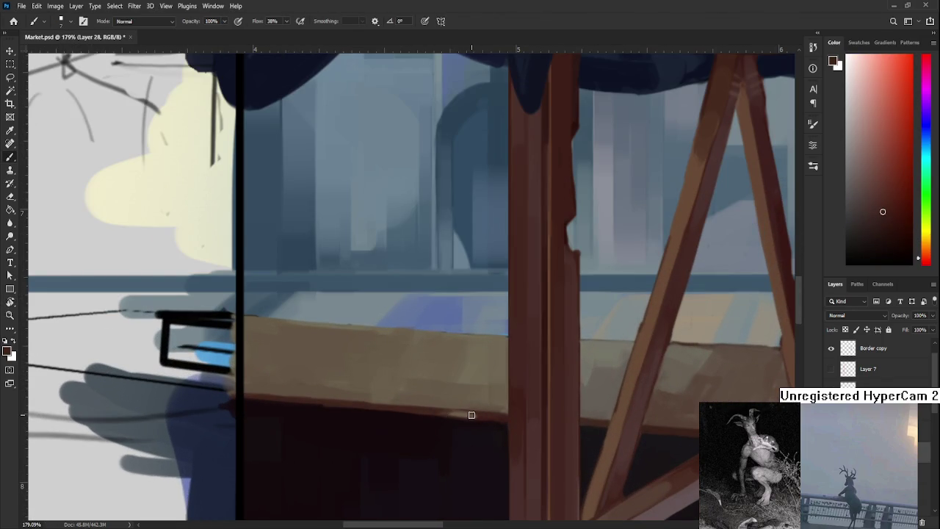
pyautogui.keyDown('alt'); pyautogui.click(481, 419); pyautogui.keyUp('alt')
pyautogui.moveTo(468, 419); pyautogui.dragTo(439, 399)
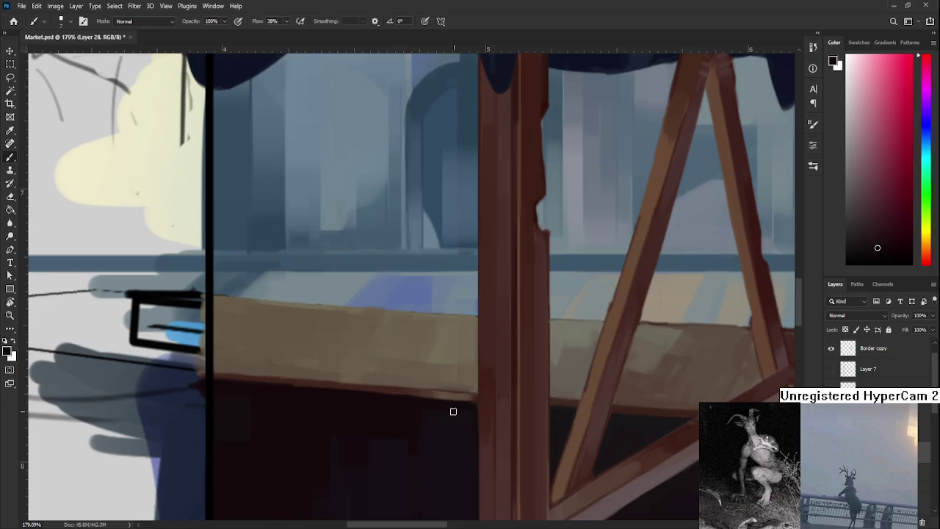
pyautogui.keyDown('alt'); pyautogui.click(436, 399); pyautogui.keyUp('alt')
pyautogui.keyDown('alt'); pyautogui.click(447, 398); pyautogui.keyUp('alt')
pyautogui.keyDown('alt'); pyautogui.click(439, 380); pyautogui.keyUp('alt')
pyautogui.scroll(-3, 433, 378)
pyautogui.scroll(-3, 431, 364)
pyautogui.scroll(6, 487, 394)
# Rotate to the plank edge, pick a dark reddish-brown, and darken the plank's upper edge
pyautogui.press('r')
pyautogui.moveTo(486, 394)
pyautogui.mouseDown()
pyautogui.moveTo(587, 409)
pyautogui.moveTo(382, 340)
pyautogui.moveTo(447, 361)
pyautogui.moveTo(378, 330)
pyautogui.moveTo(463, 460)
pyautogui.mouseUp()
pyautogui.press('b')
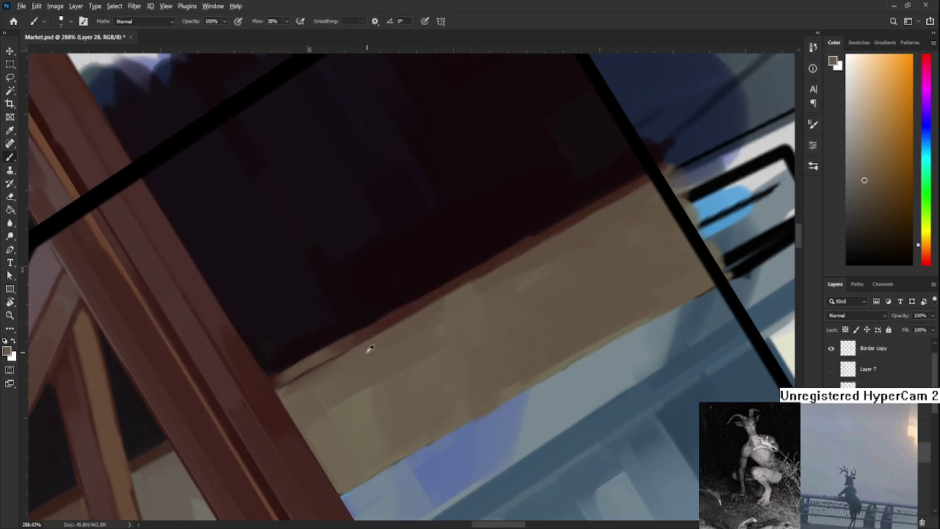
pyautogui.keyDown('alt'); pyautogui.click(335, 329); pyautogui.keyUp('alt')
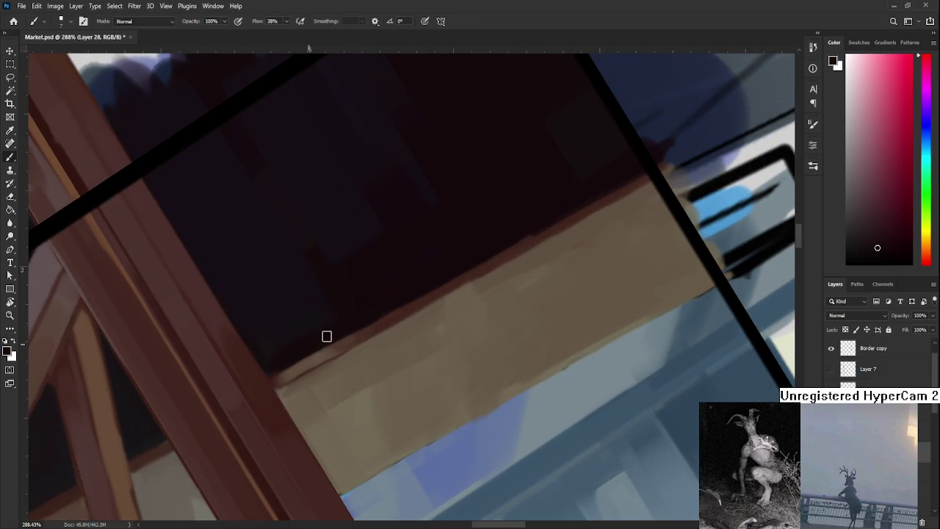
pyautogui.keyDown('alt'); pyautogui.click(382, 324); pyautogui.keyUp('alt')
pyautogui.keyDown('alt'); pyautogui.click(377, 325); pyautogui.keyUp('alt')
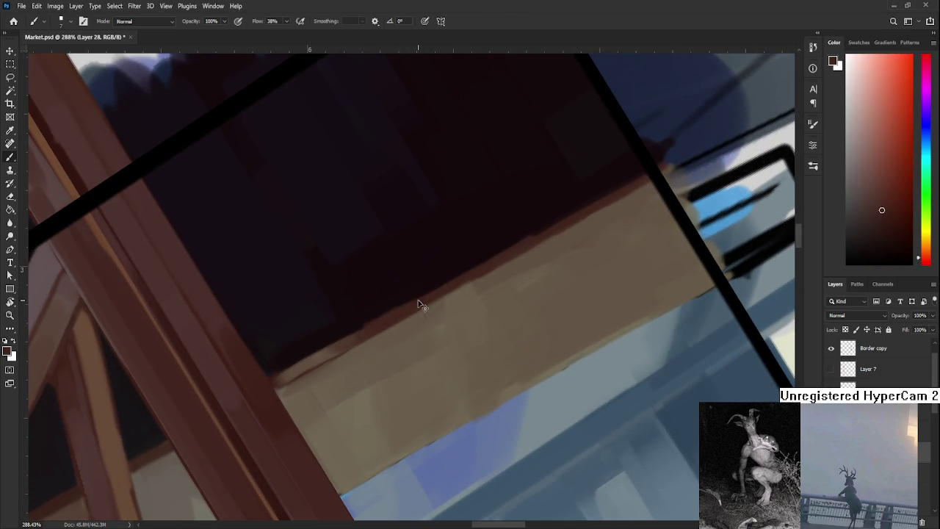
pyautogui.keyDown('alt'); pyautogui.click(375, 311); pyautogui.keyUp('alt')
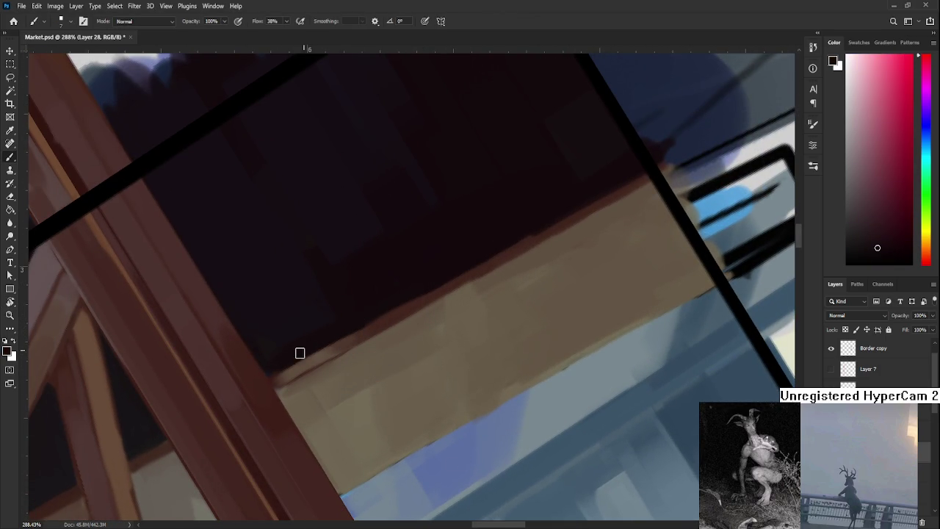
pyautogui.keyDown('alt'); pyautogui.click(382, 311); pyautogui.keyUp('alt')
pyautogui.moveTo(288, 374); pyautogui.dragTo(326, 357)
# Fine-tune the dark red-brown sampled near the plank edge and post
pyautogui.keyDown('alt'); pyautogui.click(324, 356); pyautogui.keyUp('alt')
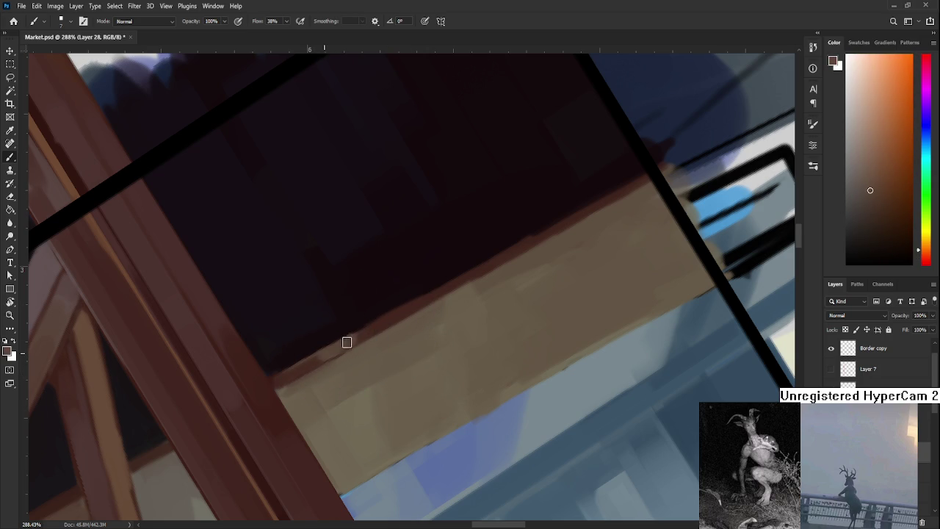
pyautogui.keyDown('alt'); pyautogui.click(377, 326); pyautogui.keyUp('alt')
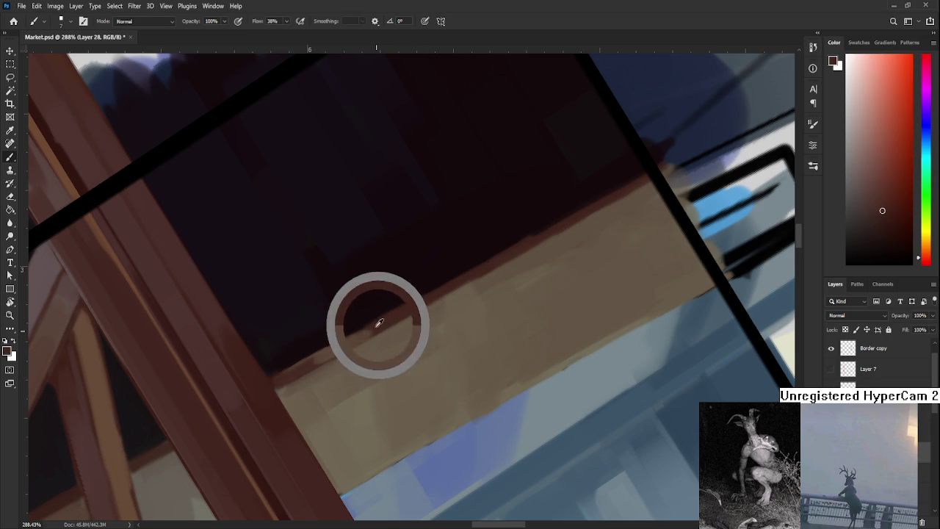
pyautogui.keyDown('alt'); pyautogui.click(374, 330); pyautogui.keyUp('alt')
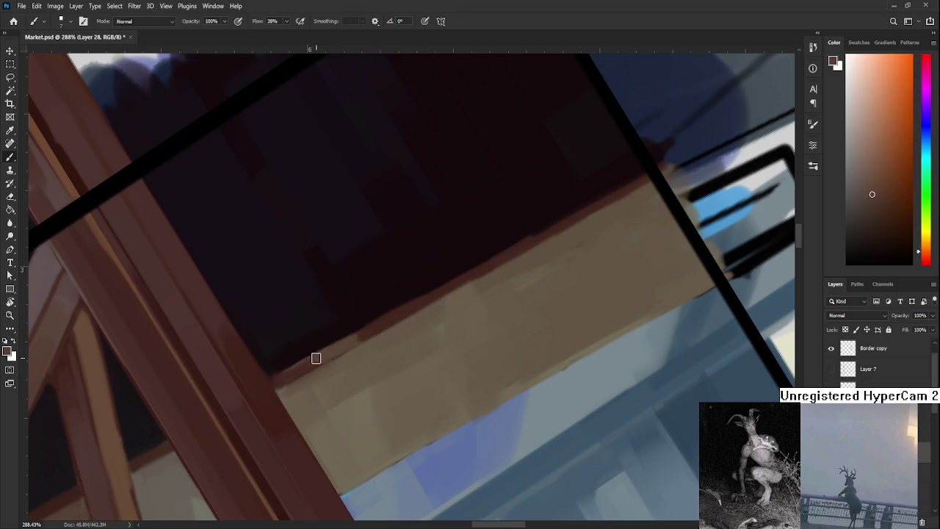
pyautogui.keyDown('alt'); pyautogui.click(338, 348); pyautogui.keyUp('alt')
pyautogui.keyDown('alt'); pyautogui.click(358, 334); pyautogui.keyUp('alt')
pyautogui.keyDown('alt'); pyautogui.click(356, 335); pyautogui.keyUp('alt')
pyautogui.keyDown('alt'); pyautogui.click(378, 326); pyautogui.keyUp('alt')
# Rotate to a new working angle and sample darker counter and underside colours near the post
pyautogui.press('r')
pyautogui.moveTo(380, 323)
pyautogui.mouseDown()
pyautogui.moveTo(436, 274)
pyautogui.moveTo(473, 394)
pyautogui.moveTo(434, 393)
pyautogui.mouseUp()
pyautogui.press('b')
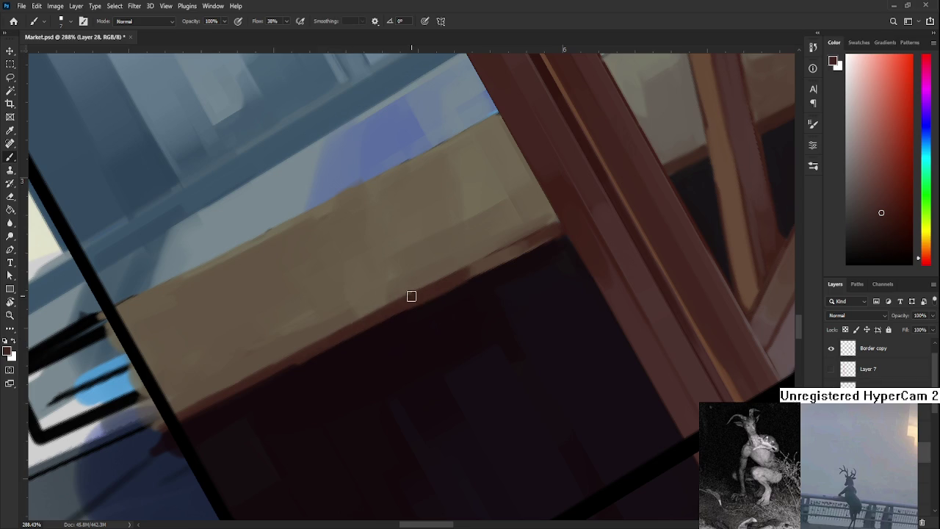
pyautogui.keyDown('alt'); pyautogui.click(298, 376); pyautogui.keyUp('alt')
pyautogui.keyDown('alt'); pyautogui.click(227, 390); pyautogui.keyUp('alt')
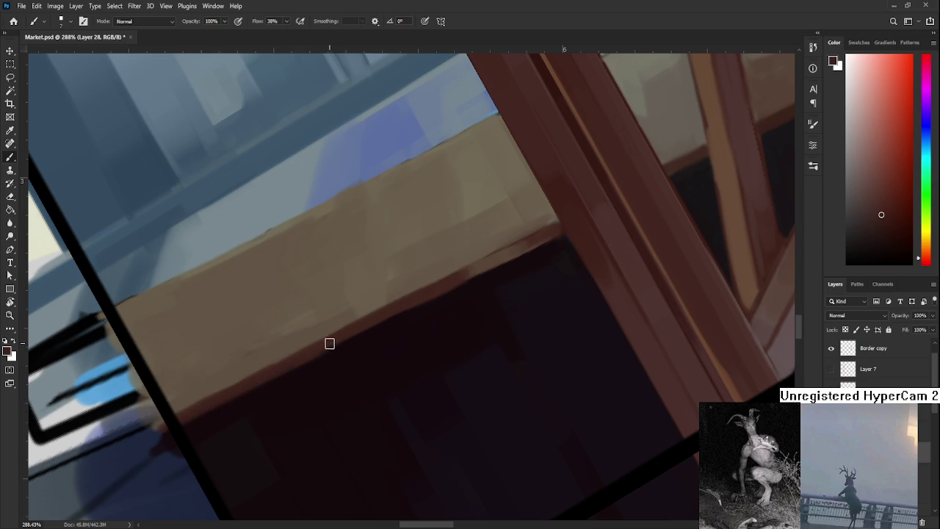
pyautogui.keyDown('alt'); pyautogui.click(332, 358); pyautogui.keyUp('alt')
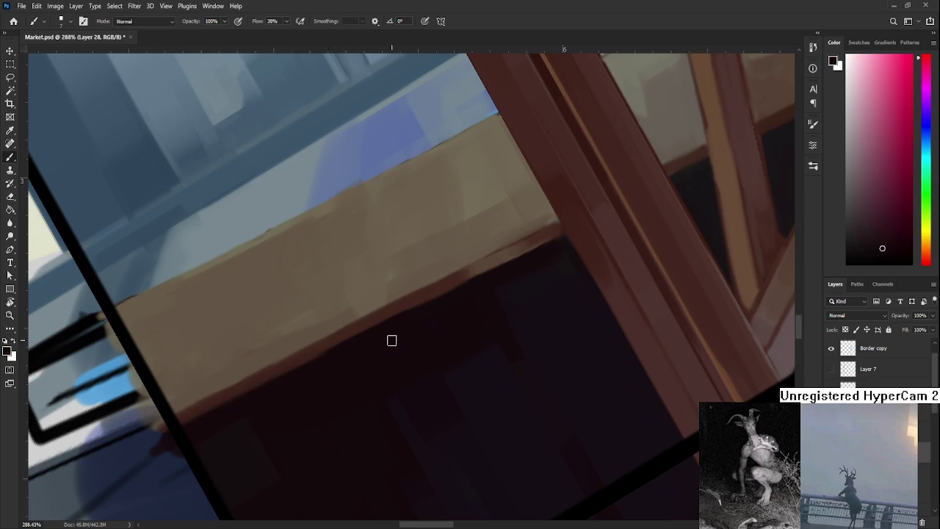
pyautogui.moveTo(391, 340); pyautogui.dragTo(312, 420)
pyautogui.scroll(-5, 312, 404)
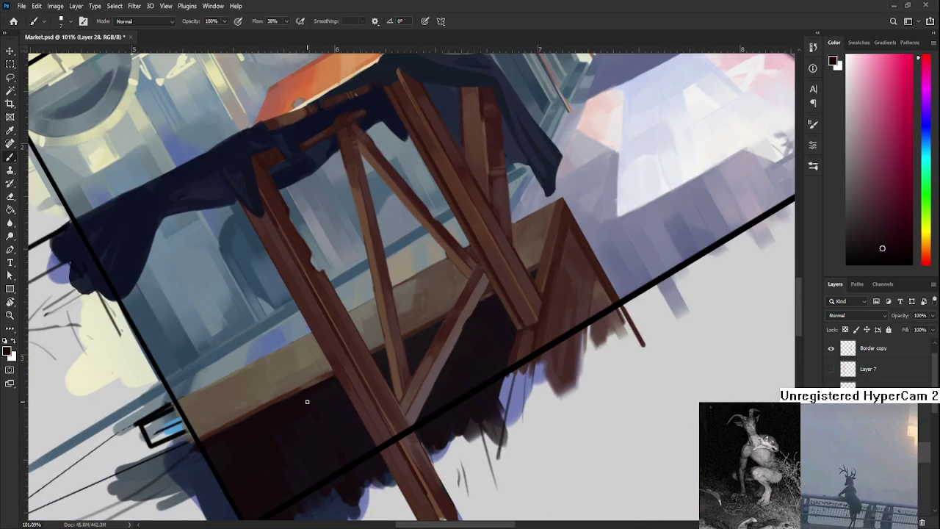
# Straighten the canvas rotation and zoom in on the stall's counter at a new tilt
pyautogui.press('r')
pyautogui.moveTo(580, 363); pyautogui.dragTo(509, 392)
pyautogui.scroll(-3, 509, 392)
pyautogui.scroll(1, 400, 350)
pyautogui.scroll(3, 400, 350)
pyautogui.scroll(3, 462, 361)
pyautogui.scroll(2, 489, 378)
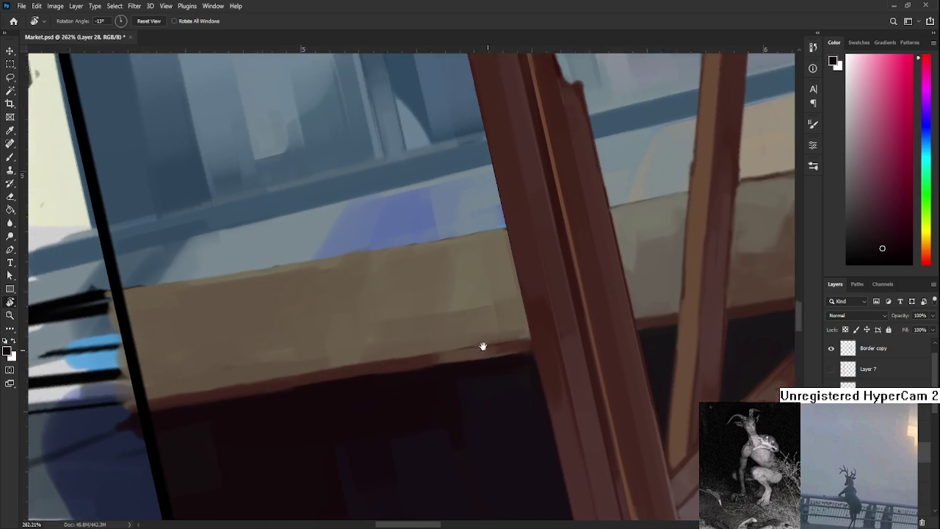
pyautogui.moveTo(486, 381); pyautogui.dragTo(441, 327)
# Sample reddish-brown, orange-brown and dark maroon tones from the counter beside the wooden post
pyautogui.press('b')
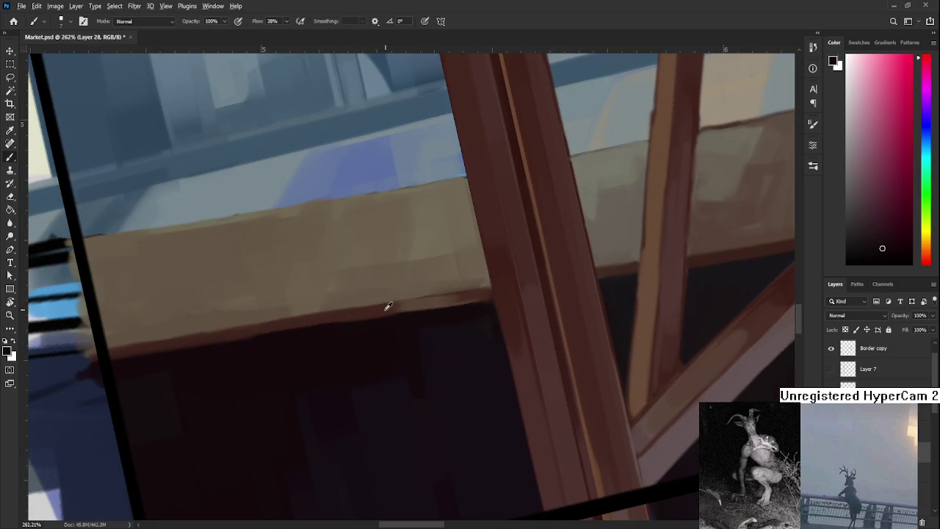
pyautogui.keyDown('alt'); pyautogui.click(389, 306); pyautogui.keyUp('alt')
pyautogui.keyDown('alt'); pyautogui.click(469, 295); pyautogui.keyUp('alt')
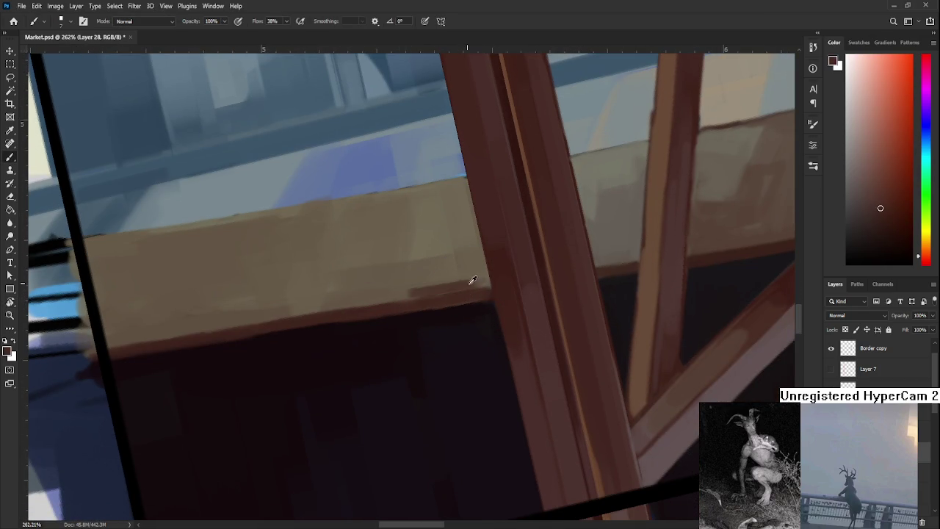
pyautogui.keyDown('alt'); pyautogui.click(441, 288); pyautogui.keyUp('alt')
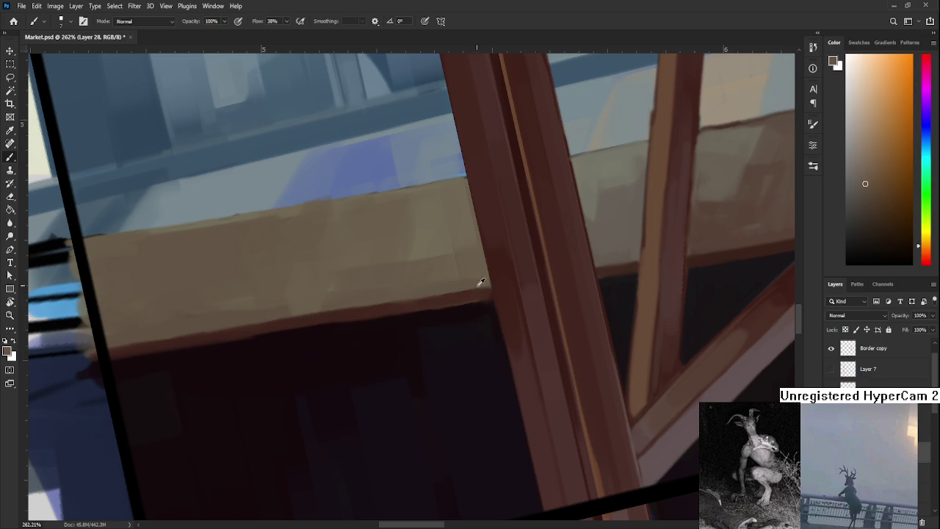
pyautogui.keyDown('alt'); pyautogui.click(422, 318); pyautogui.keyUp('alt')
pyautogui.keyDown('alt'); pyautogui.click(478, 297); pyautogui.keyUp('alt')
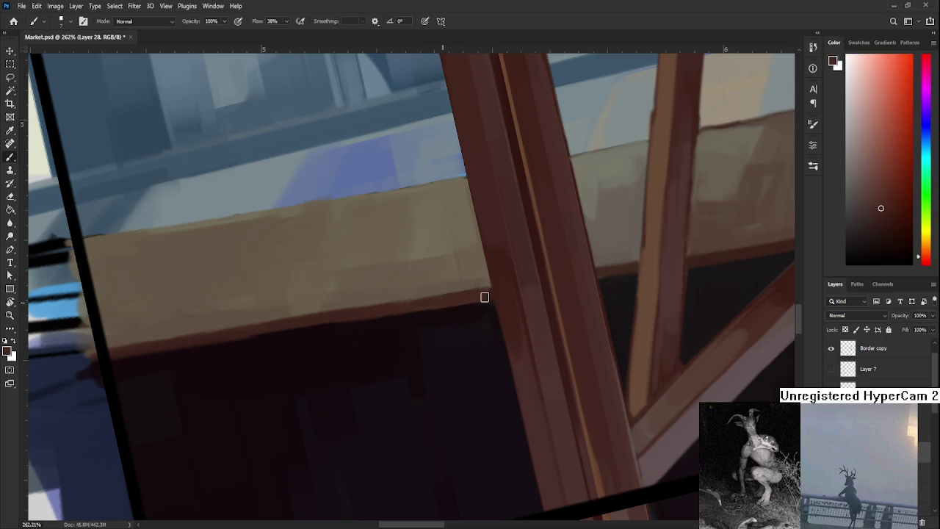
pyautogui.keyDown('alt'); pyautogui.click(478, 281); pyautogui.keyUp('alt')
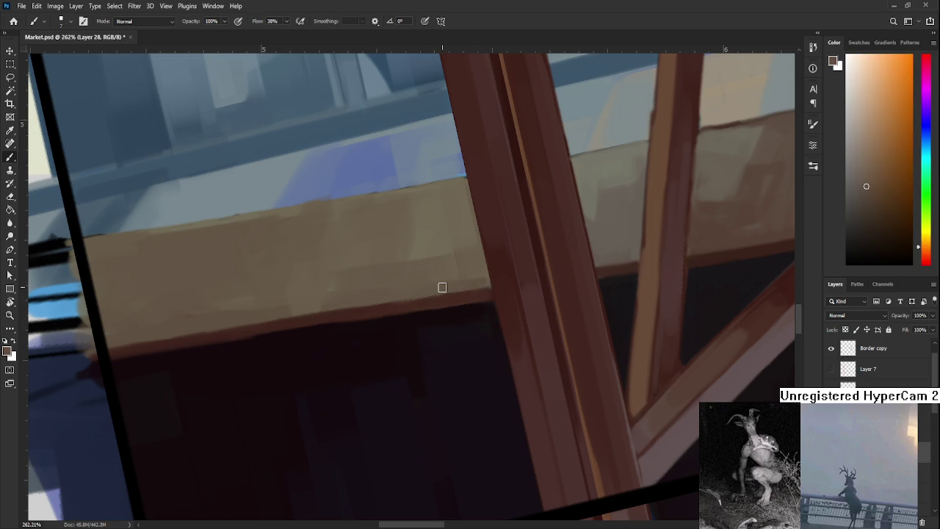
# Zoom out, straighten the canvas view upright again and zoom back in with the Brush
pyautogui.scroll(-4, 442, 287)
pyautogui.scroll(-3, 443, 287)
pyautogui.scroll(-3, 442, 288)
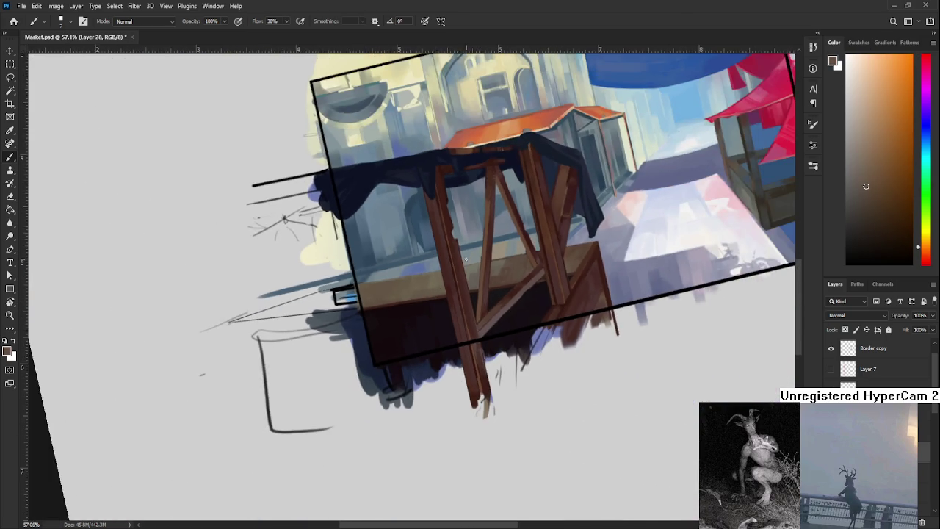
pyautogui.scroll(-2, 442, 288)
pyautogui.press('r')
pyautogui.moveTo(677, 243); pyautogui.dragTo(554, 279)
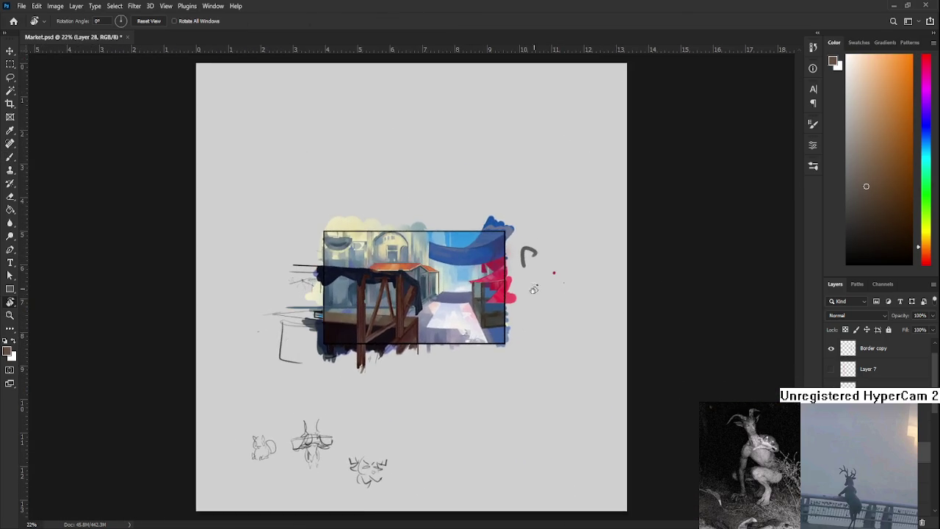
pyautogui.scroll(3, 334, 312)
pyautogui.scroll(2, 335, 312)
pyautogui.scroll(1, 342, 342)
pyautogui.press('b')
pyautogui.scroll(2, 371, 367)
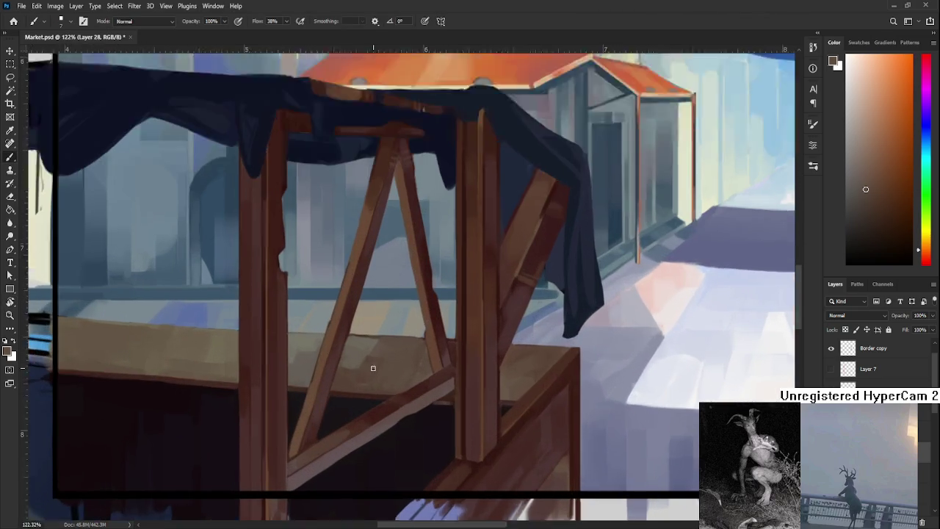
# Sample a range of tan, warm and brownish shades from the counter top
pyautogui.scroll(2, 371, 367)
pyautogui.scroll(1, 371, 367)
pyautogui.keyDown('alt'); pyautogui.click(373, 360); pyautogui.keyUp('alt')
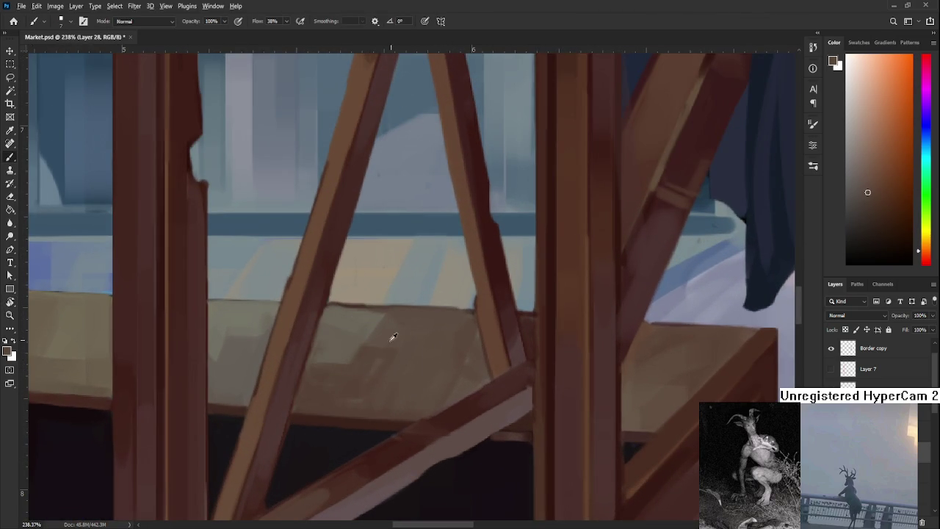
pyautogui.keyDown('alt'); pyautogui.click(363, 330); pyautogui.keyUp('alt')
pyautogui.keyDown('alt'); pyautogui.click(380, 343); pyautogui.keyUp('alt')
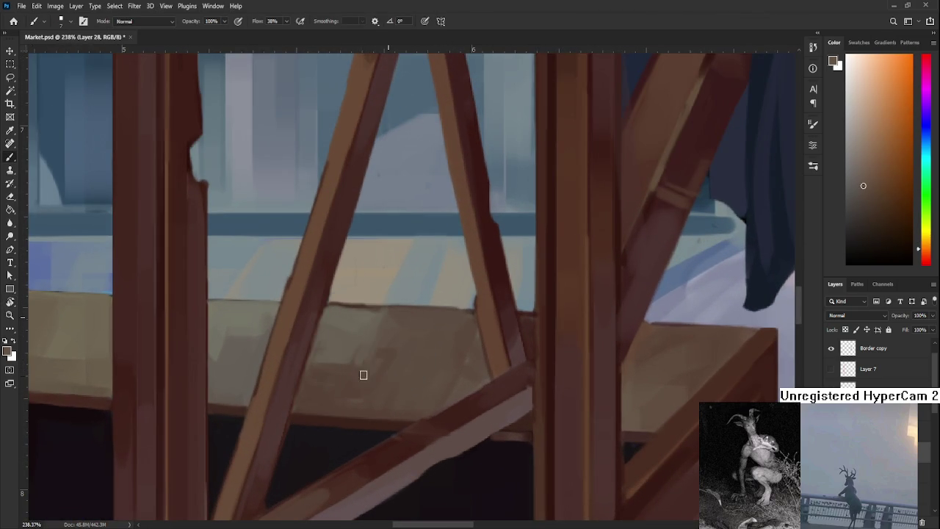
pyautogui.keyDown('alt'); pyautogui.click(370, 341); pyautogui.keyUp('alt')
pyautogui.keyDown('alt'); pyautogui.click(364, 367); pyautogui.keyUp('alt')
pyautogui.keyDown('alt'); pyautogui.click(364, 356); pyautogui.keyUp('alt')
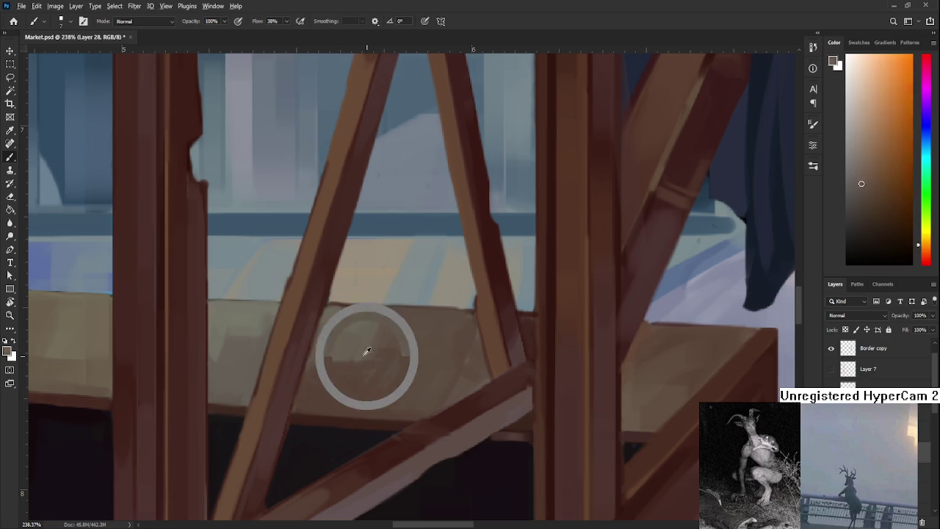
pyautogui.keyDown('alt'); pyautogui.click(358, 355); pyautogui.keyUp('alt')
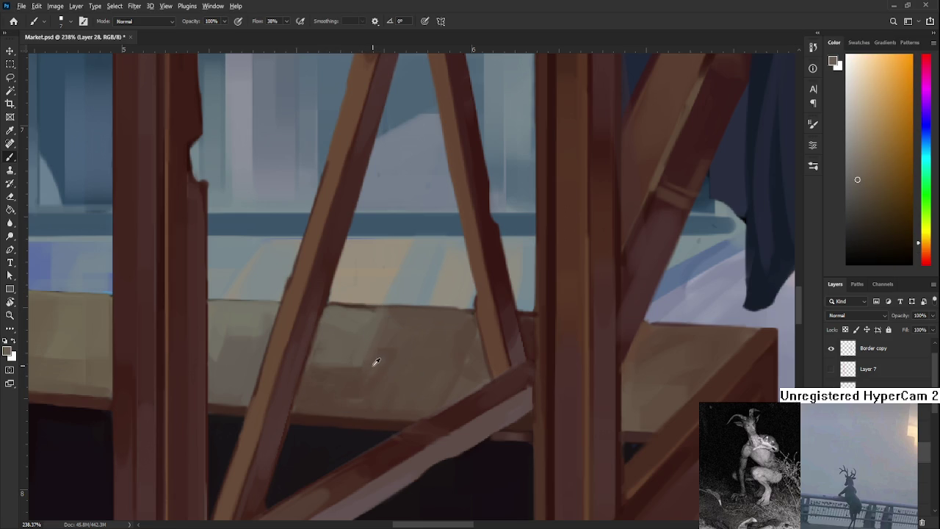
pyautogui.keyDown('alt'); pyautogui.click(349, 369); pyautogui.keyUp('alt')
pyautogui.keyDown('alt'); pyautogui.click(361, 347); pyautogui.keyUp('alt')
pyautogui.keyDown('alt'); pyautogui.click(399, 342); pyautogui.keyUp('alt')
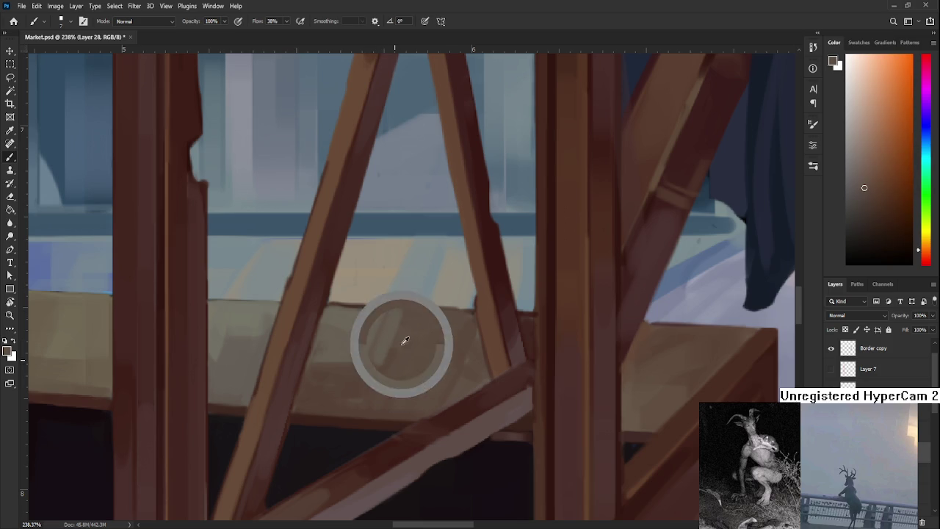
pyautogui.keyDown('alt'); pyautogui.click(383, 331); pyautogui.keyUp('alt')
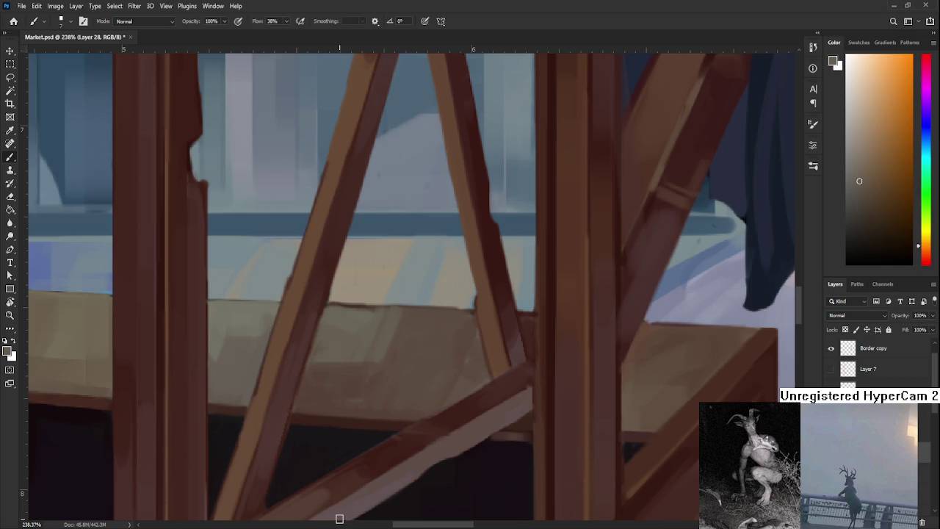
# Tilt the canvas steeply and paint a soft darker stroke on the tan counter, resampling nearby tones
pyautogui.scroll(-3, 463, 447)
pyautogui.scroll(3, 438, 416)
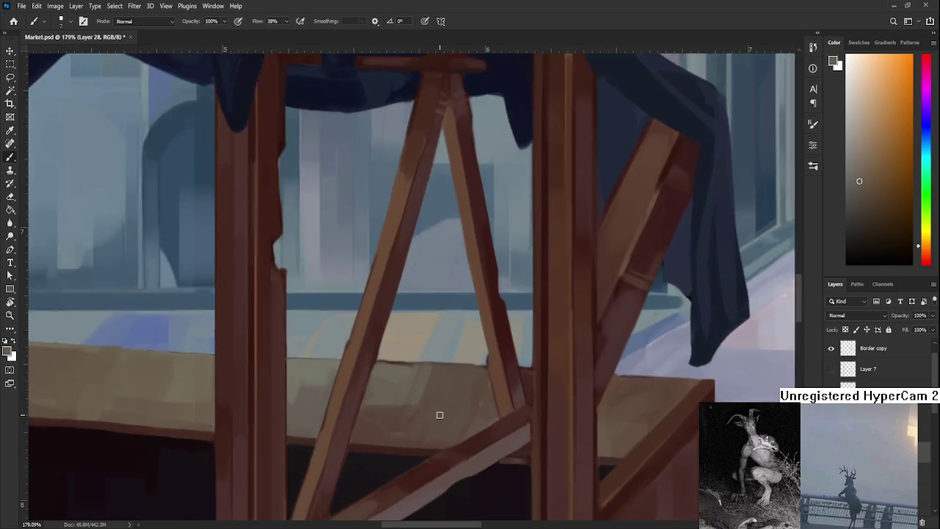
pyautogui.press('r')
pyautogui.moveTo(439, 415)
pyautogui.mouseDown()
pyautogui.moveTo(399, 377)
pyautogui.moveTo(294, 340)
pyautogui.mouseUp()
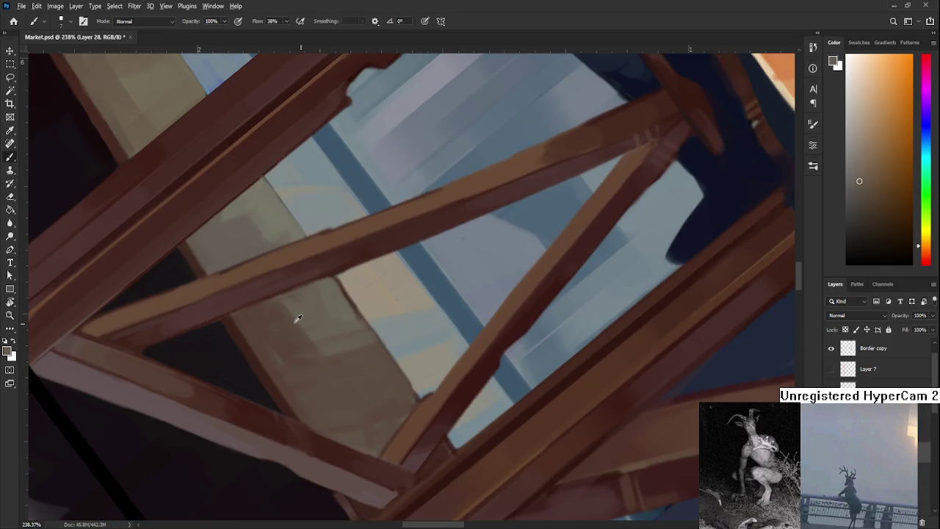
pyautogui.moveTo(281, 299); pyautogui.dragTo(304, 329)
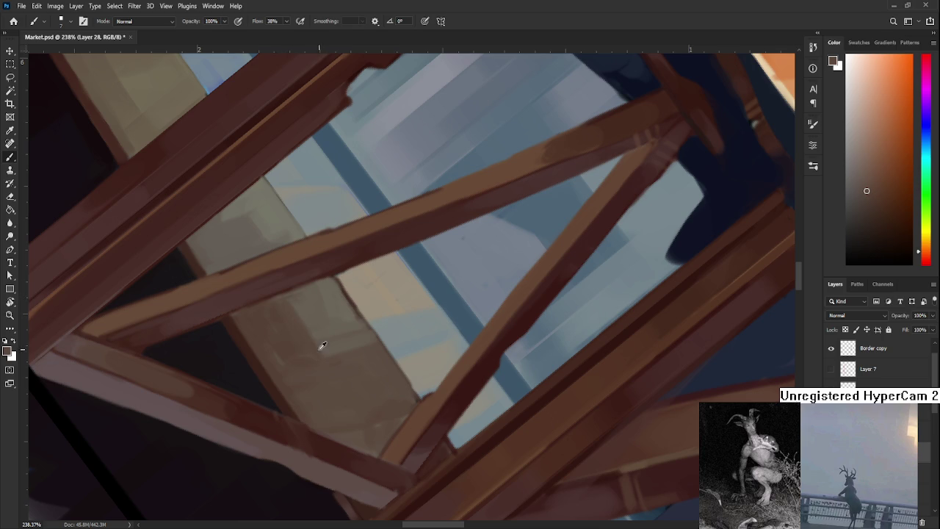
pyautogui.keyDown('alt'); pyautogui.click(307, 308); pyautogui.keyUp('alt')
pyautogui.keyDown('alt'); pyautogui.click(310, 311); pyautogui.keyUp('alt')
pyautogui.keyDown('alt'); pyautogui.click(301, 312); pyautogui.keyUp('alt')
pyautogui.keyDown('alt'); pyautogui.click(294, 326); pyautogui.keyUp('alt')
# Move along the counter and pick up yellowish tan and orange tones
pyautogui.moveTo(318, 350); pyautogui.dragTo(345, 370)
pyautogui.keyDown('alt'); pyautogui.click(308, 260); pyautogui.keyUp('alt')
pyautogui.keyDown('alt'); pyautogui.click(315, 264); pyautogui.keyUp('alt')
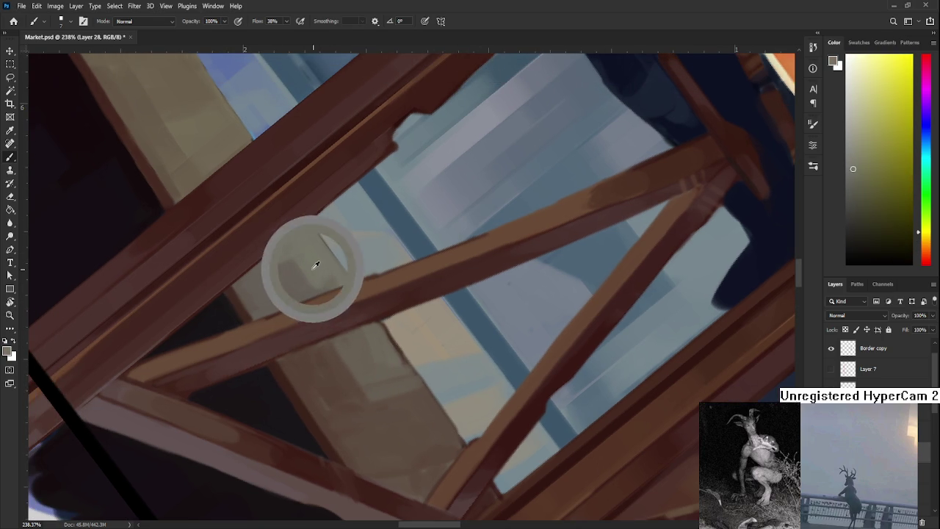
pyautogui.keyDown('alt'); pyautogui.click(291, 270); pyautogui.keyUp('alt')
pyautogui.moveTo(291, 271); pyautogui.dragTo(298, 295)
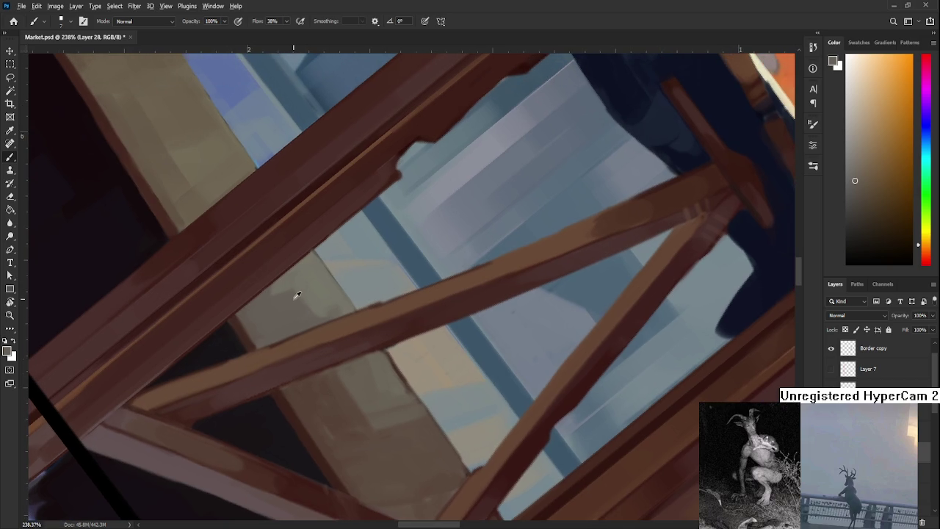
pyautogui.keyDown('alt'); pyautogui.click(310, 294); pyautogui.keyUp('alt')
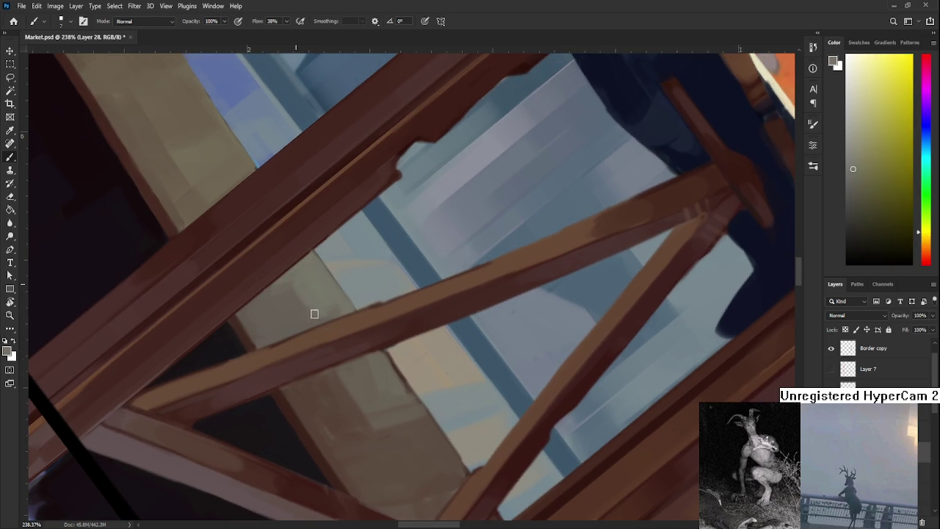
pyautogui.keyDown('alt'); pyautogui.click(320, 301); pyautogui.keyUp('alt')
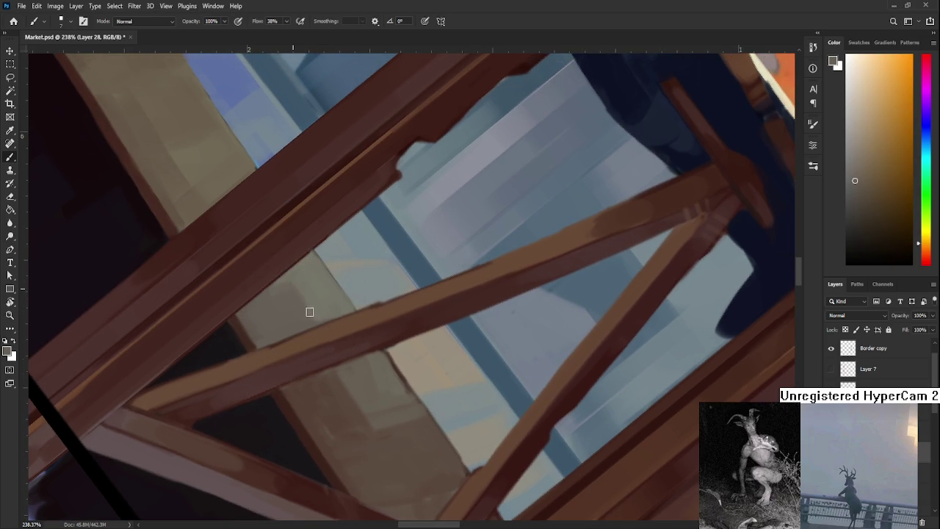
pyautogui.keyDown('alt'); pyautogui.click(307, 291); pyautogui.keyUp('alt')
pyautogui.keyDown('alt'); pyautogui.click(295, 291); pyautogui.keyUp('alt')
# Sample olive-yellow and orange from the counter, then red-orange from the wood
pyautogui.keyDown('alt'); pyautogui.click(296, 278); pyautogui.keyUp('alt')
pyautogui.keyDown('alt'); pyautogui.click(313, 296); pyautogui.keyUp('alt')
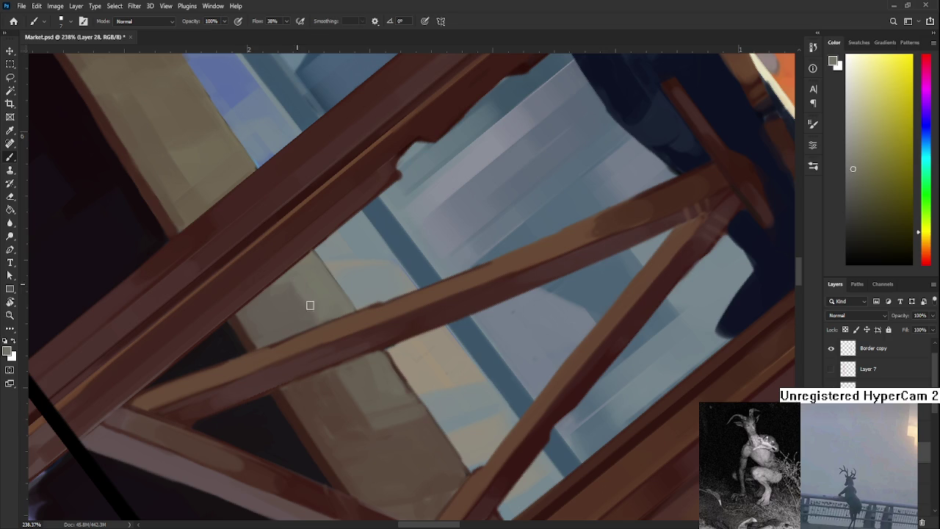
pyautogui.keyDown('alt'); pyautogui.click(320, 305); pyautogui.keyUp('alt')
pyautogui.moveTo(326, 326)
pyautogui.mouseDown()
pyautogui.moveTo(504, 363)
pyautogui.moveTo(472, 338)
pyautogui.mouseUp()
pyautogui.keyDown('alt'); pyautogui.click(476, 332); pyautogui.keyUp('alt')
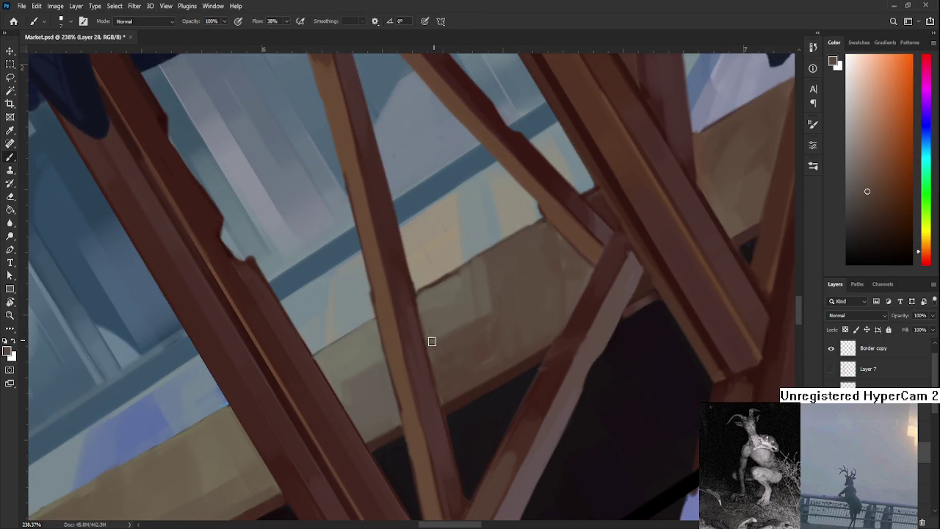
# Work a light tan along the counter edge, then turn the canvas view back upright
pyautogui.moveTo(489, 311); pyautogui.dragTo(445, 343)
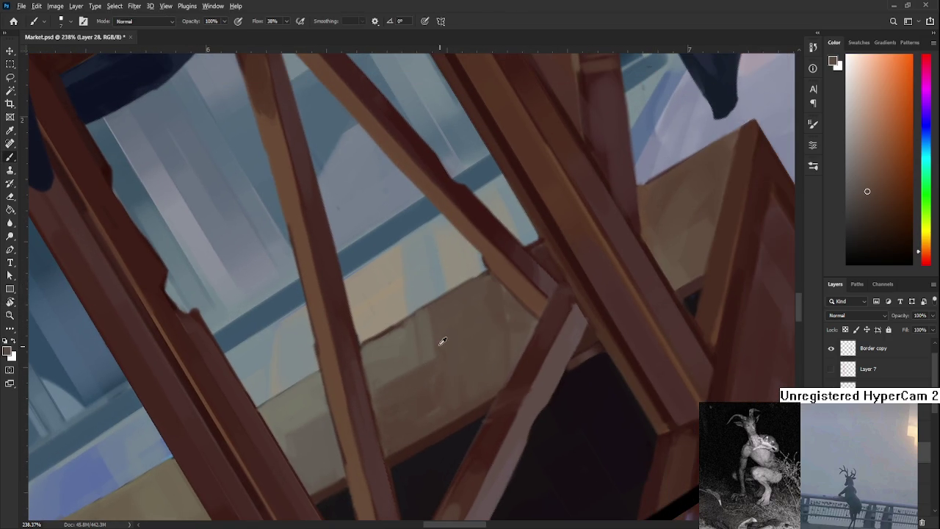
pyautogui.keyDown('alt'); pyautogui.click(383, 340); pyautogui.keyUp('alt')
pyautogui.moveTo(382, 340); pyautogui.dragTo(358, 347)
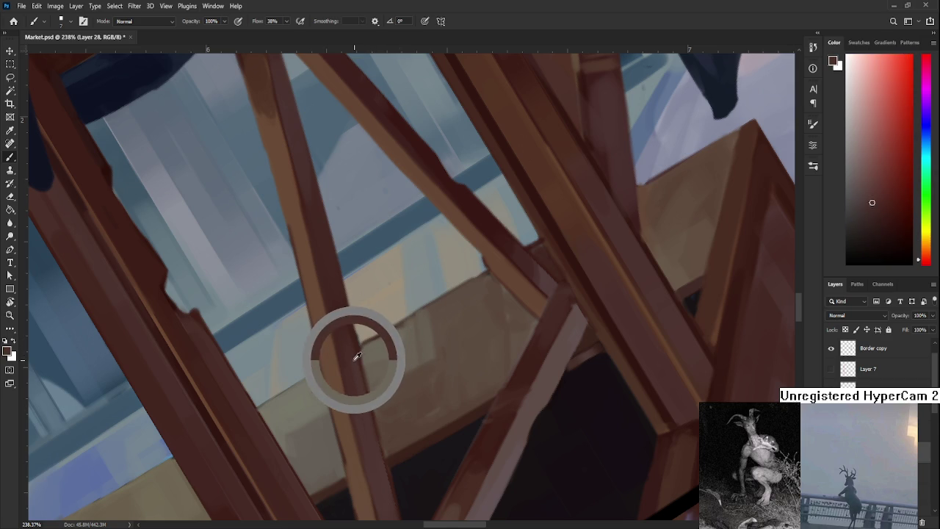
pyautogui.keyDown('alt'); pyautogui.click(360, 346); pyautogui.keyUp('alt')
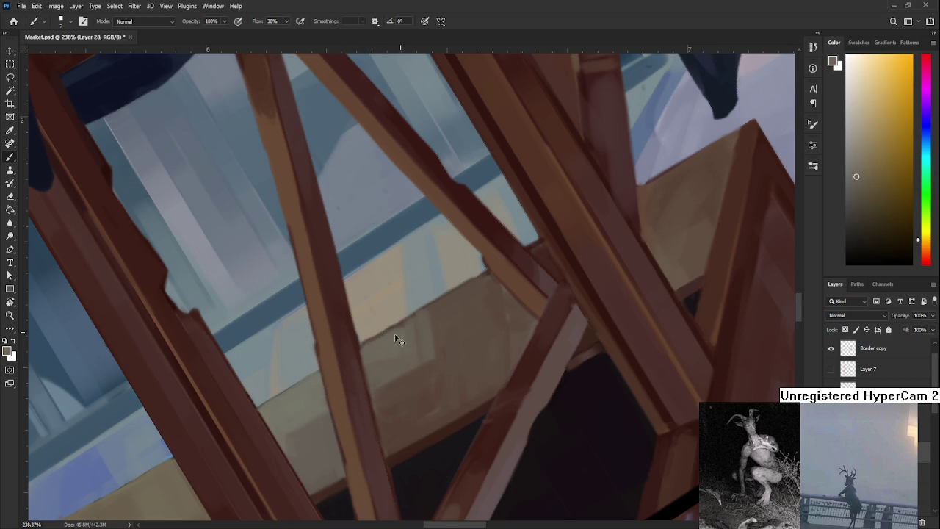
pyautogui.press('r')
pyautogui.moveTo(463, 329)
pyautogui.mouseDown()
pyautogui.moveTo(437, 362)
pyautogui.moveTo(380, 357)
pyautogui.mouseUp()
pyautogui.press('b')
# Sample dark red-brown from the beam and near-black shadow from under the counter
pyautogui.keyDown('alt'); pyautogui.click(327, 337); pyautogui.keyUp('alt')
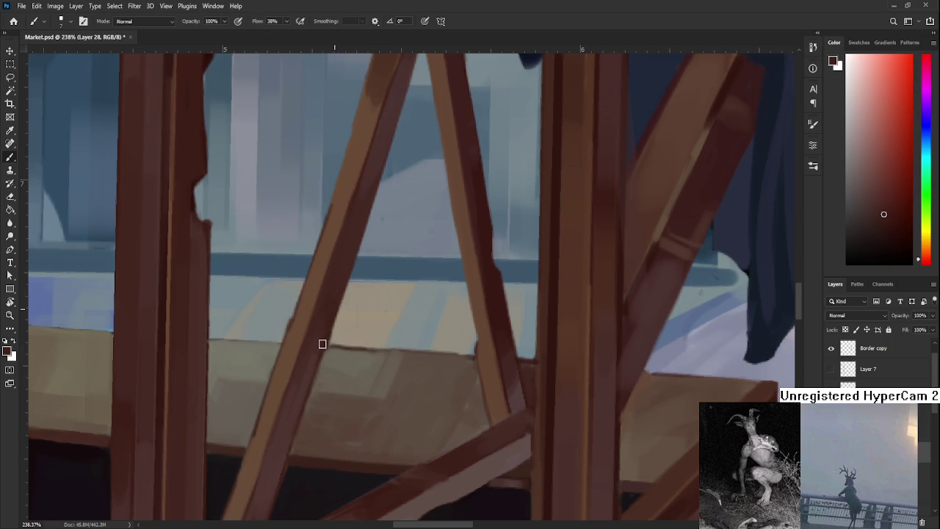
pyautogui.keyDown('alt'); pyautogui.click(310, 367); pyautogui.keyUp('alt')
pyautogui.keyDown('alt'); pyautogui.click(321, 346); pyautogui.keyUp('alt')
pyautogui.moveTo(278, 451); pyautogui.dragTo(315, 351)
pyautogui.keyDown('alt'); pyautogui.click(311, 374); pyautogui.keyUp('alt')
pyautogui.keyDown('alt'); pyautogui.click(310, 421); pyautogui.keyUp('alt')
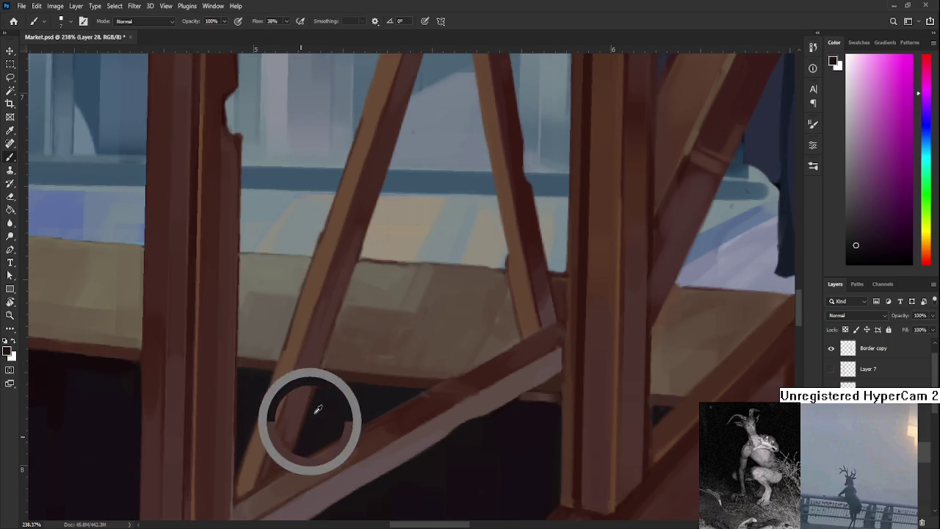
pyautogui.keyDown('alt'); pyautogui.click(311, 407); pyautogui.keyUp('alt')
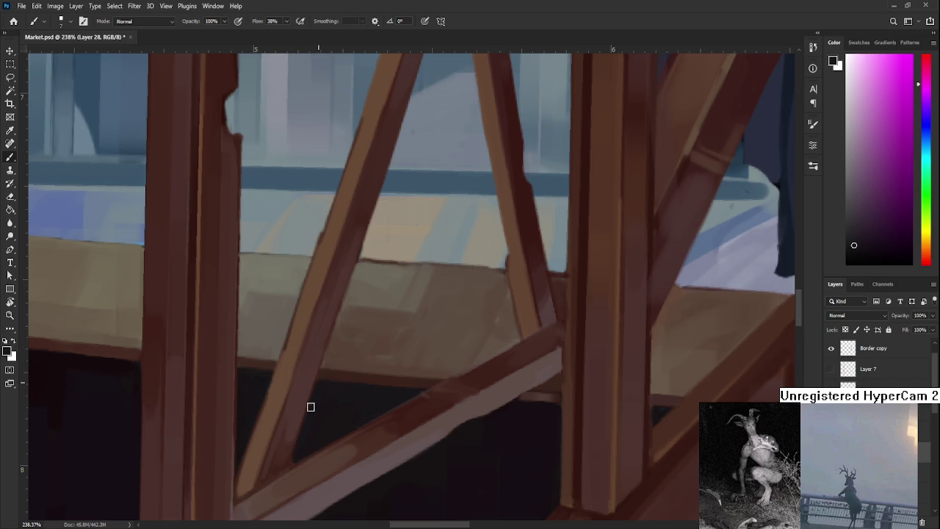
pyautogui.keyDown('alt'); pyautogui.click(290, 441); pyautogui.keyUp('alt')
pyautogui.keyDown('alt'); pyautogui.click(289, 430); pyautogui.keyUp('alt')
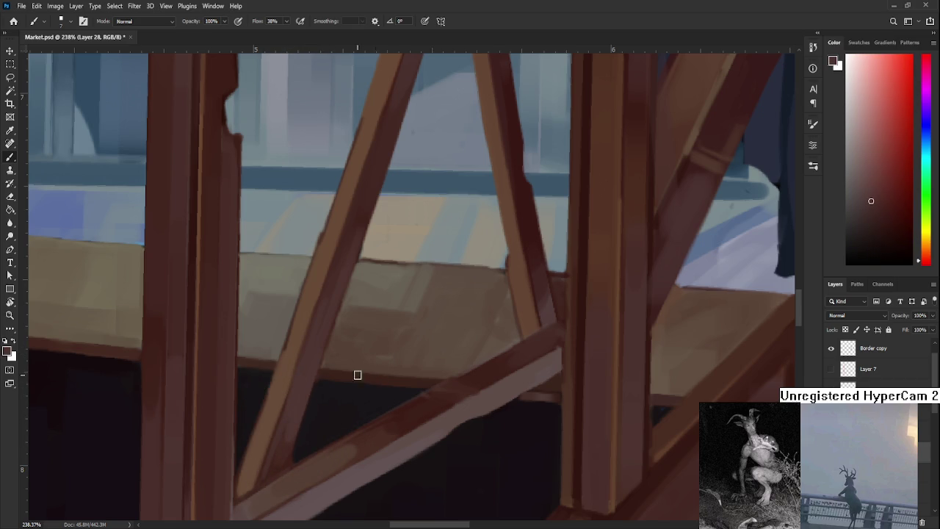
# Reshape the left brace's lower end with orange-brown, darker red-brown and shadow tones
pyautogui.keyDown('alt'); pyautogui.click(282, 366); pyautogui.keyUp('alt')
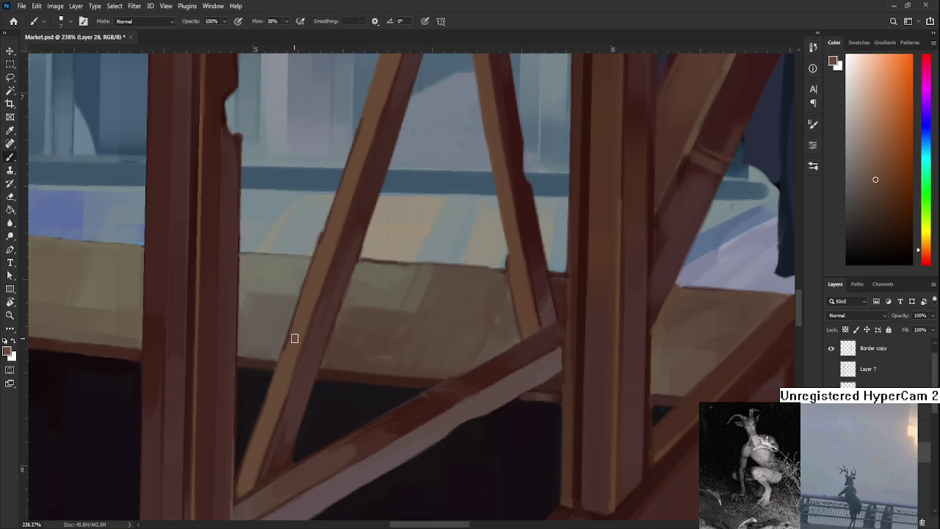
pyautogui.keyDown('alt'); pyautogui.click(304, 387); pyautogui.keyUp('alt')
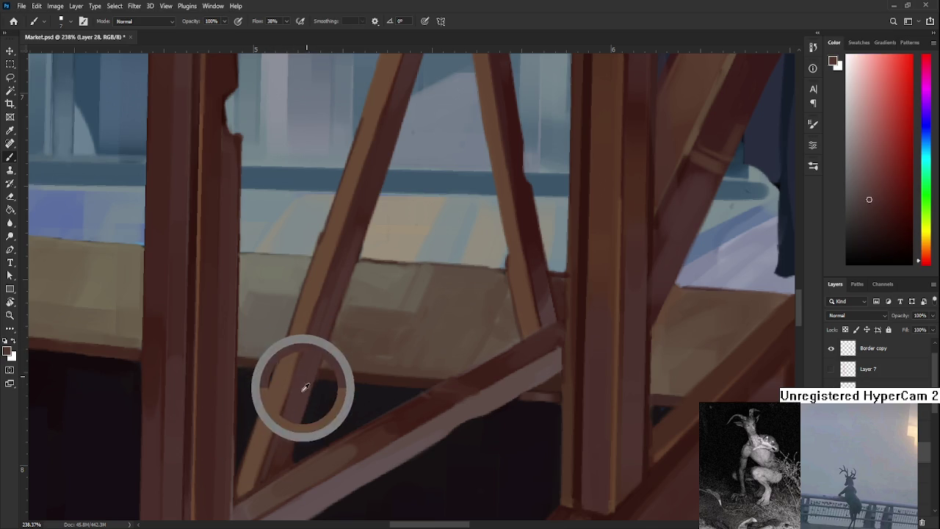
pyautogui.keyDown('alt'); pyautogui.click(312, 420); pyautogui.keyUp('alt')
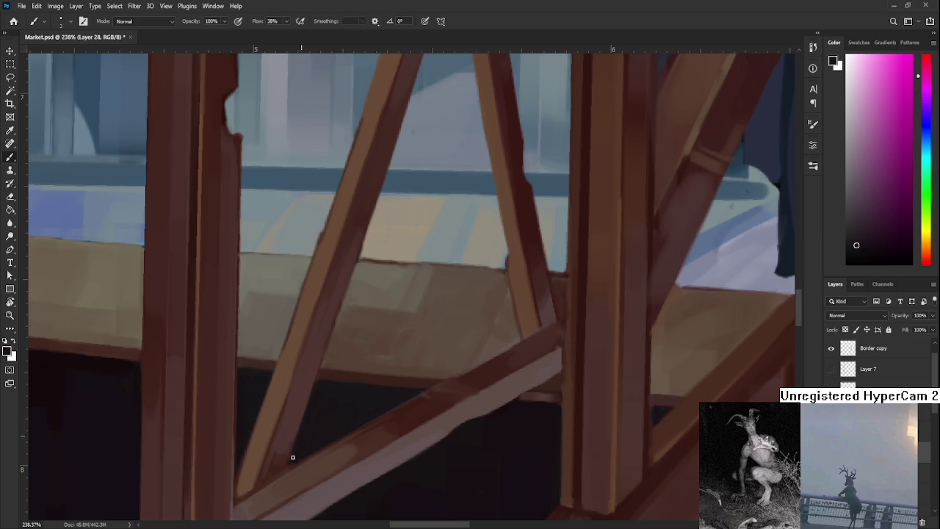
pyautogui.keyDown('alt'); pyautogui.click(290, 456); pyautogui.keyUp('alt')
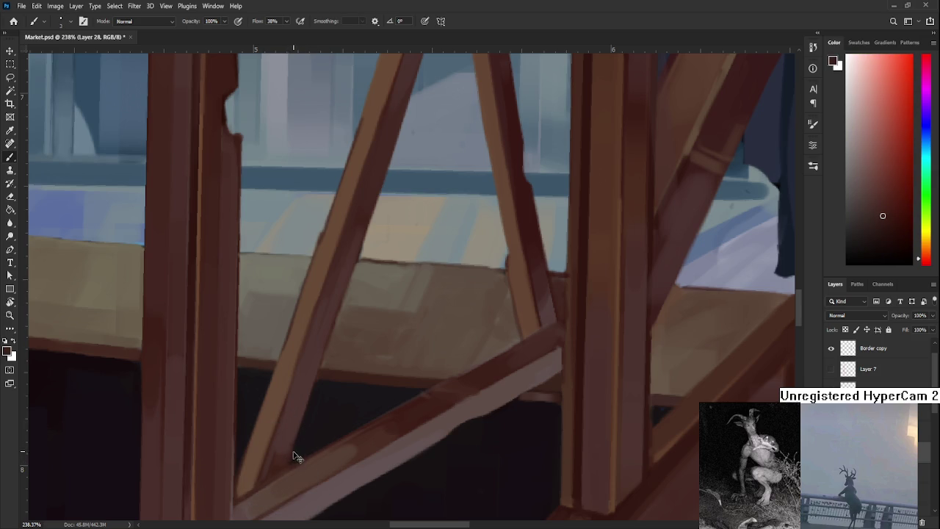
pyautogui.keyDown('alt'); pyautogui.click(296, 449); pyautogui.keyUp('alt')
pyautogui.keyDown('alt'); pyautogui.click(293, 453); pyautogui.keyUp('alt')
pyautogui.scroll(-5, 308, 451)
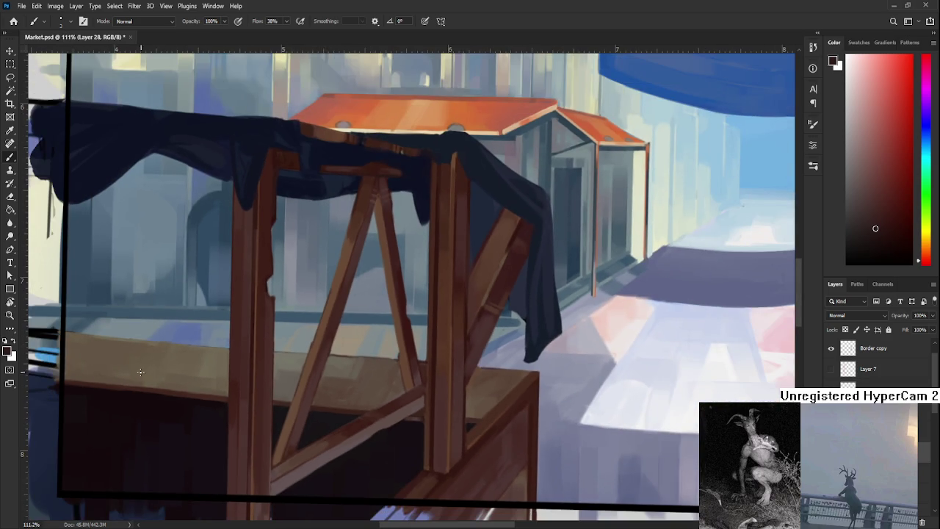
# Zoom in on the counter between the A-frame legs, briefly trying the Eraser
pyautogui.scroll(1, 298, 425)
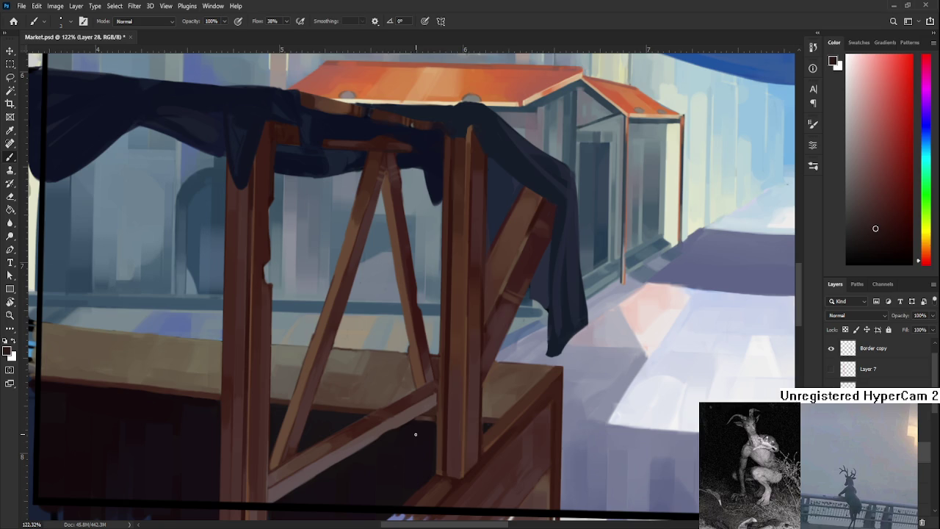
pyautogui.scroll(-4, 415, 434)
pyautogui.scroll(4, 409, 427)
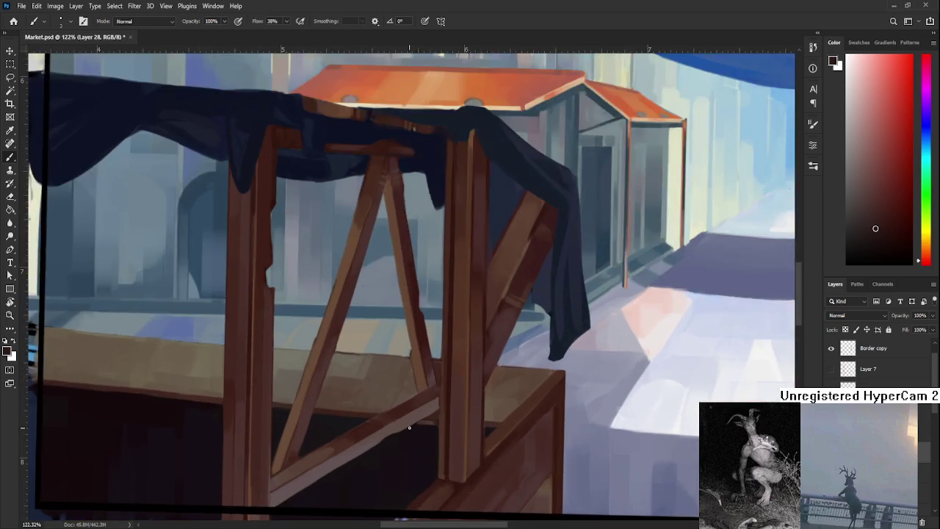
pyautogui.scroll(2, 409, 427)
pyautogui.scroll(1, 408, 428)
pyautogui.scroll(-1, 407, 427)
pyautogui.scroll(-2, 407, 426)
pyautogui.press('e')
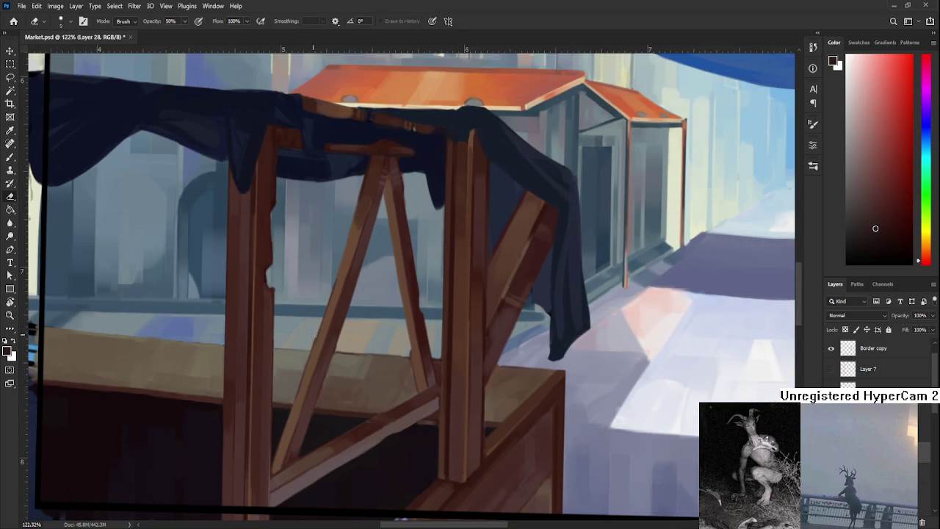
pyautogui.press('b')
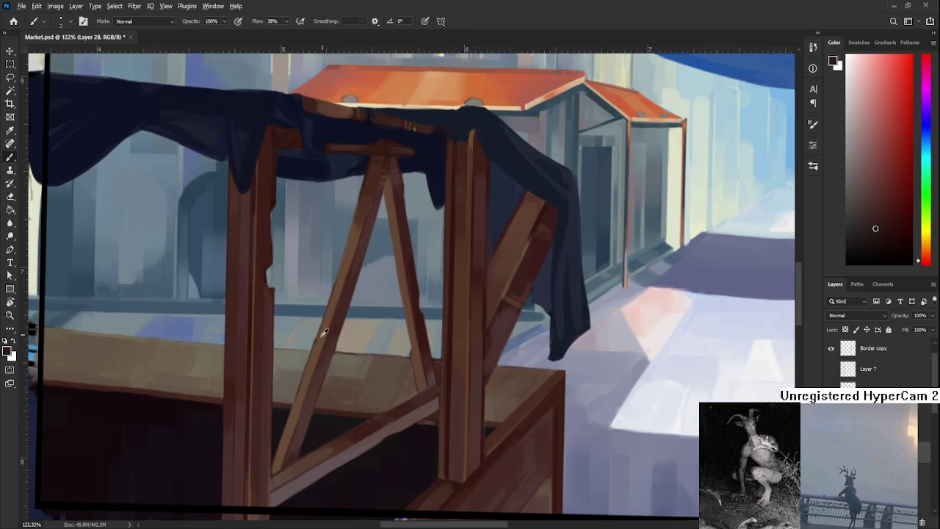
# Sample the beige-brown tabletop and reddish, greyish and orange browns from the wooden leg
pyautogui.keyDown('alt'); pyautogui.click(323, 336); pyautogui.keyUp('alt')
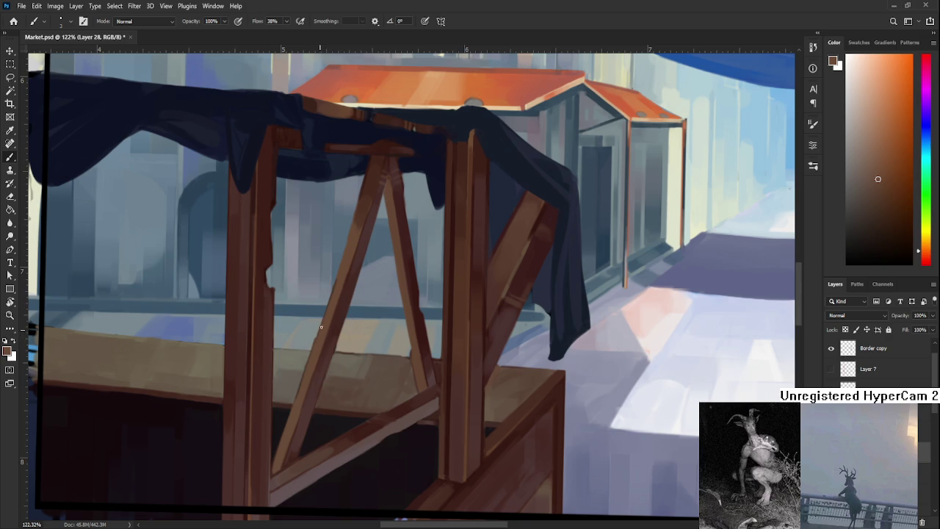
pyautogui.moveTo(346, 343); pyautogui.dragTo(340, 357)
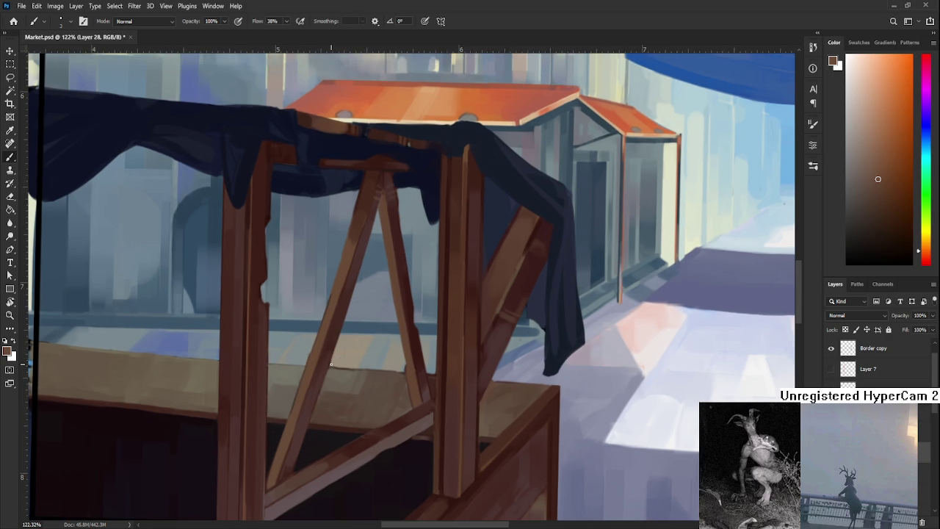
pyautogui.keyDown('alt'); pyautogui.click(331, 365); pyautogui.keyUp('alt')
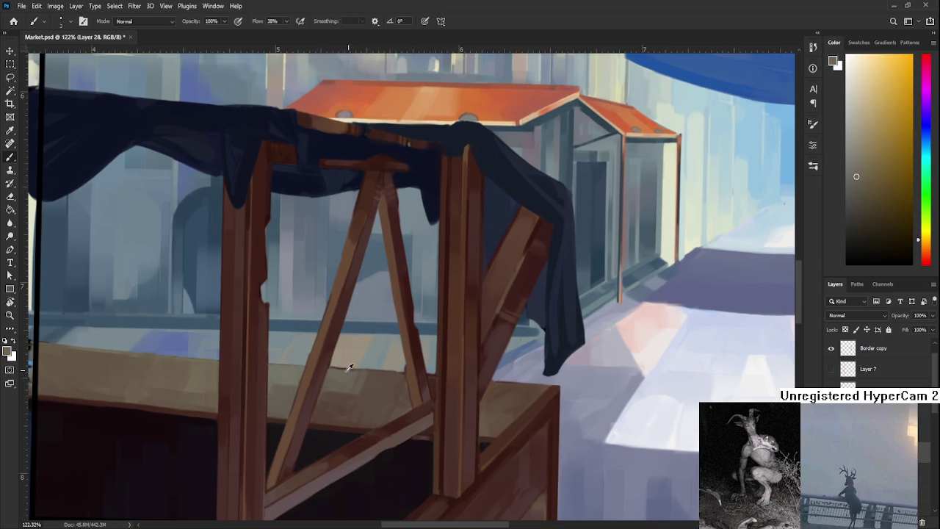
pyautogui.keyDown('alt'); pyautogui.click(328, 367); pyautogui.keyUp('alt')
pyautogui.keyDown('alt'); pyautogui.click(331, 344); pyautogui.keyUp('alt')
pyautogui.keyDown('alt'); pyautogui.click(330, 354); pyautogui.keyUp('alt')
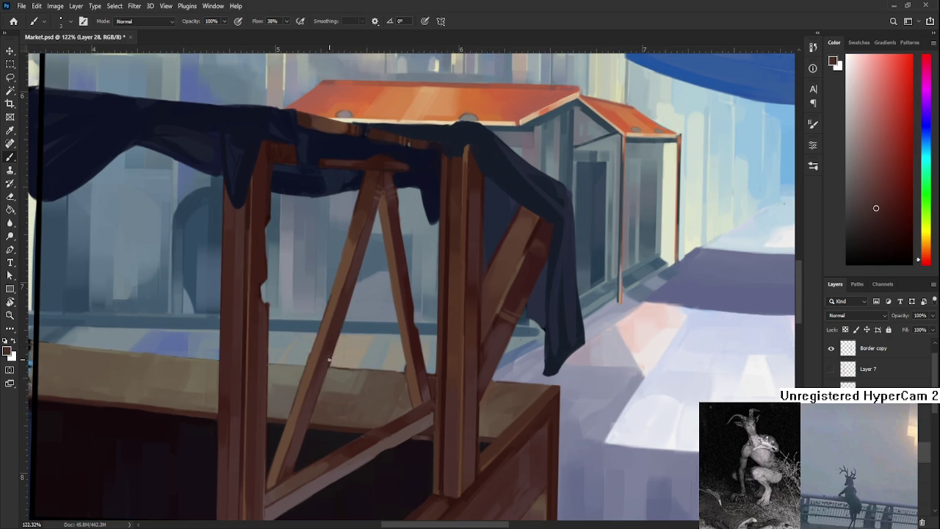
pyautogui.keyDown('alt'); pyautogui.click(334, 365); pyautogui.keyUp('alt')
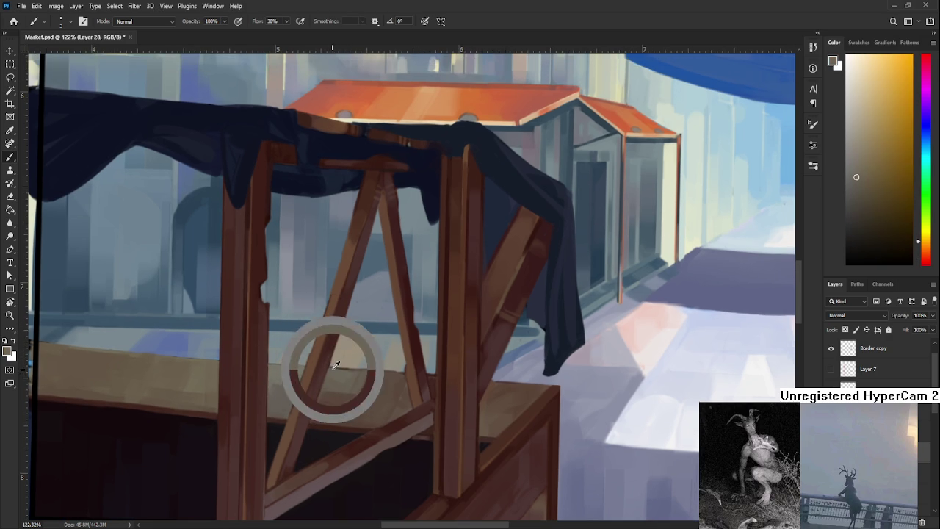
pyautogui.keyDown('alt'); pyautogui.click(367, 387); pyautogui.keyUp('alt')
pyautogui.keyDown('alt'); pyautogui.click(358, 387); pyautogui.keyUp('alt')
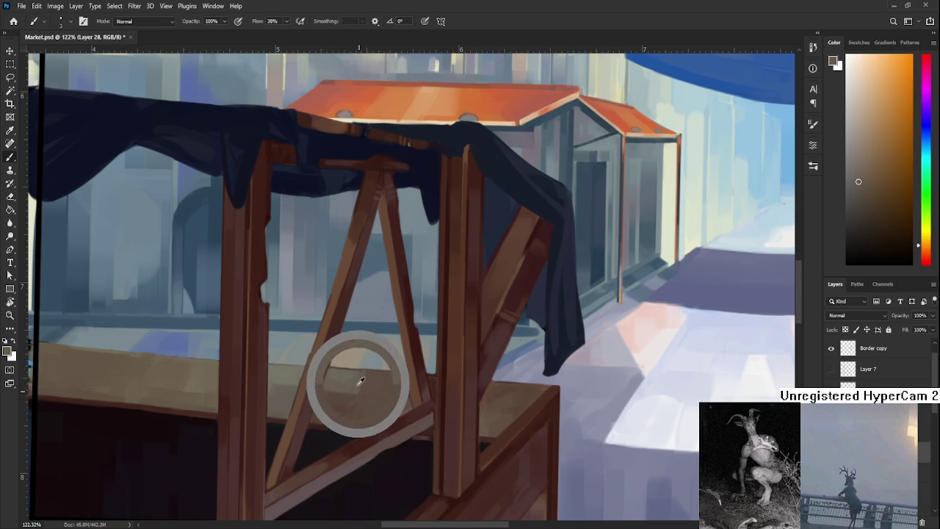
pyautogui.keyDown('alt'); pyautogui.click(369, 384); pyautogui.keyUp('alt')
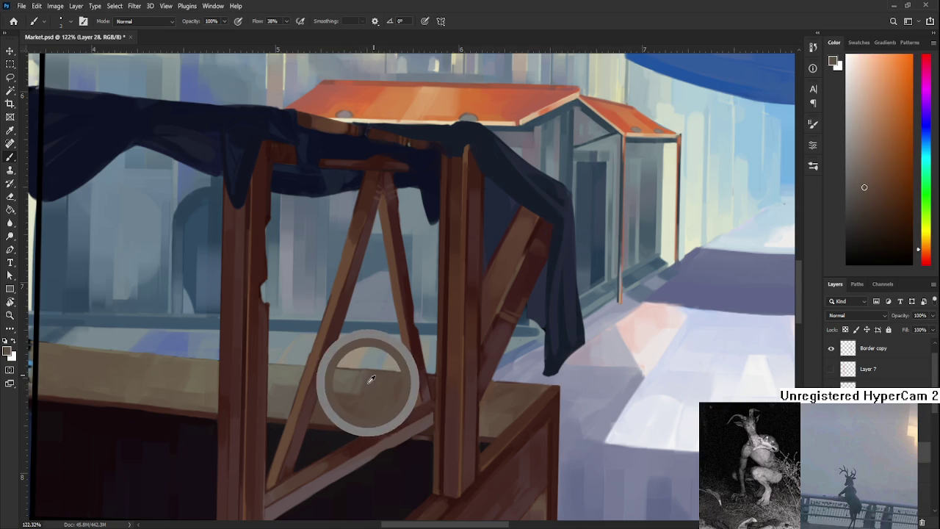
pyautogui.keyDown('alt'); pyautogui.click(348, 397); pyautogui.keyUp('alt')
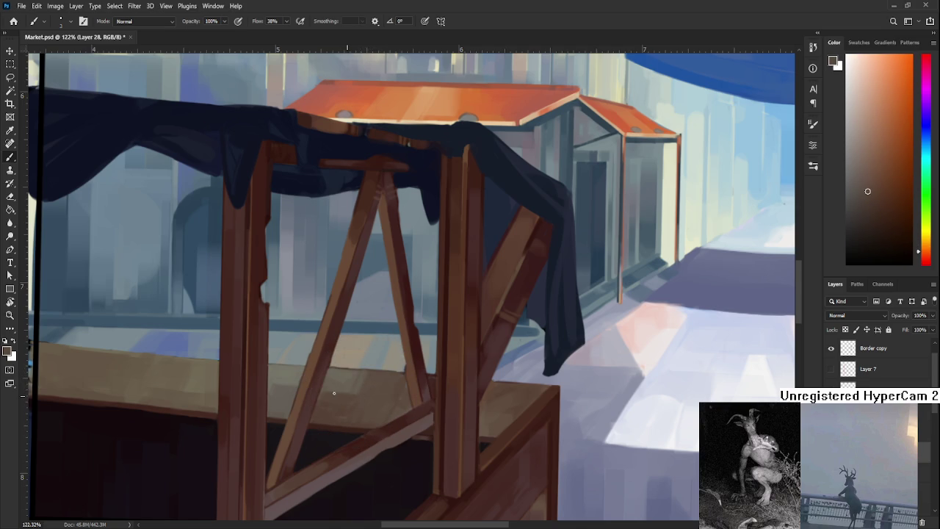
# Dab and blend lighter tan tones into the counter top between the legs
pyautogui.keyDown('alt'); pyautogui.click(357, 384); pyautogui.keyUp('alt')
pyautogui.keyDown('alt'); pyautogui.click(367, 377); pyautogui.keyUp('alt')
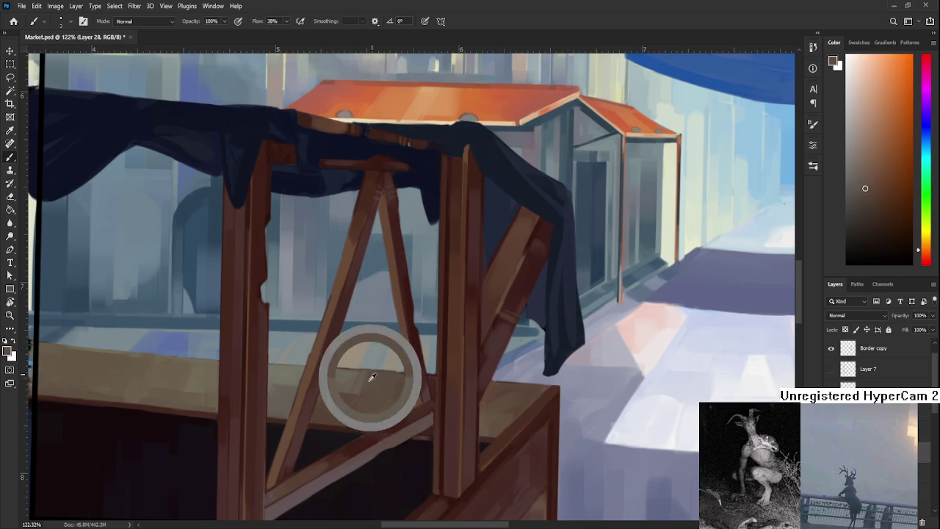
pyautogui.keyDown('alt'); pyautogui.click(369, 388); pyautogui.keyUp('alt')
pyautogui.keyDown('alt'); pyautogui.click(354, 392); pyautogui.keyUp('alt')
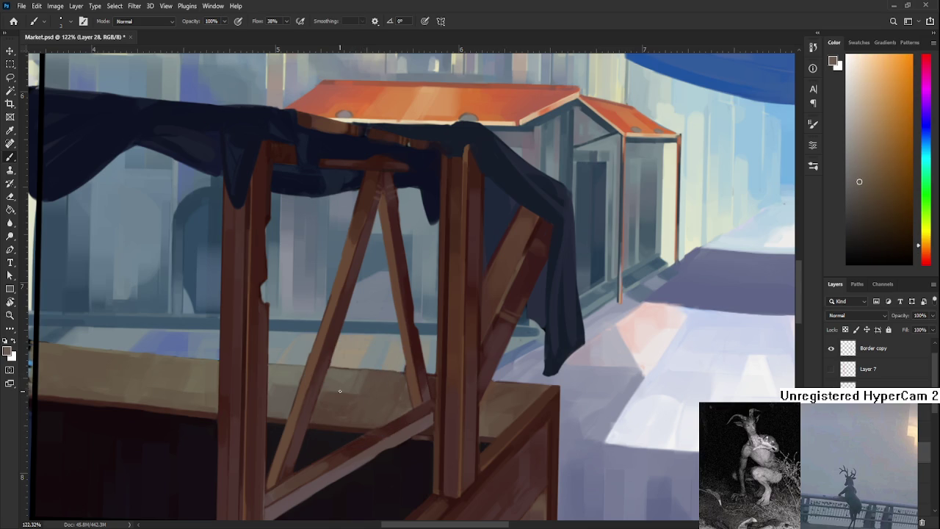
pyautogui.keyDown('alt'); pyautogui.click(362, 399); pyautogui.keyUp('alt')
pyautogui.keyDown('alt'); pyautogui.click(363, 380); pyautogui.keyUp('alt')
pyautogui.keyDown('alt'); pyautogui.click(370, 385); pyautogui.keyUp('alt')
pyautogui.keyDown('alt'); pyautogui.click(373, 382); pyautogui.keyUp('alt')
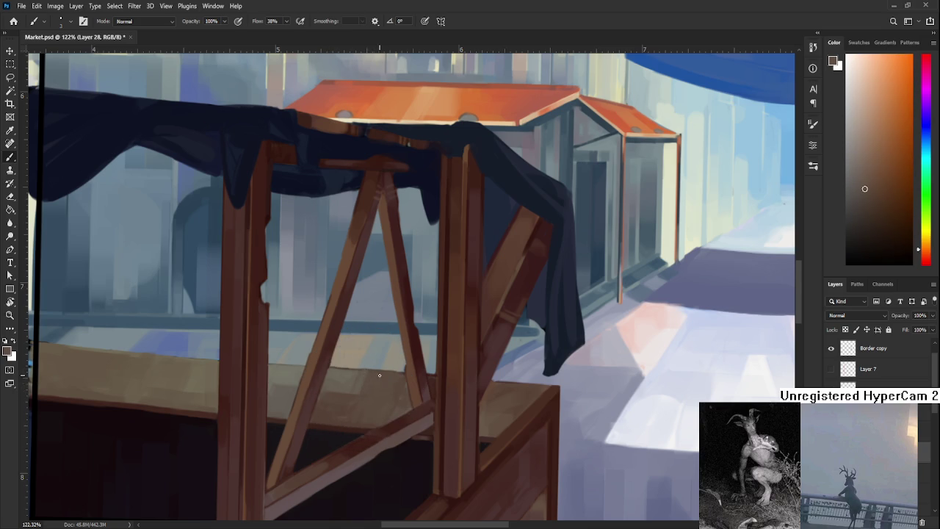
pyautogui.moveTo(374, 381); pyautogui.dragTo(373, 361)
pyautogui.keyDown('alt'); pyautogui.click(366, 351); pyautogui.keyUp('alt')
pyautogui.keyDown('alt'); pyautogui.click(357, 351); pyautogui.keyUp('alt')
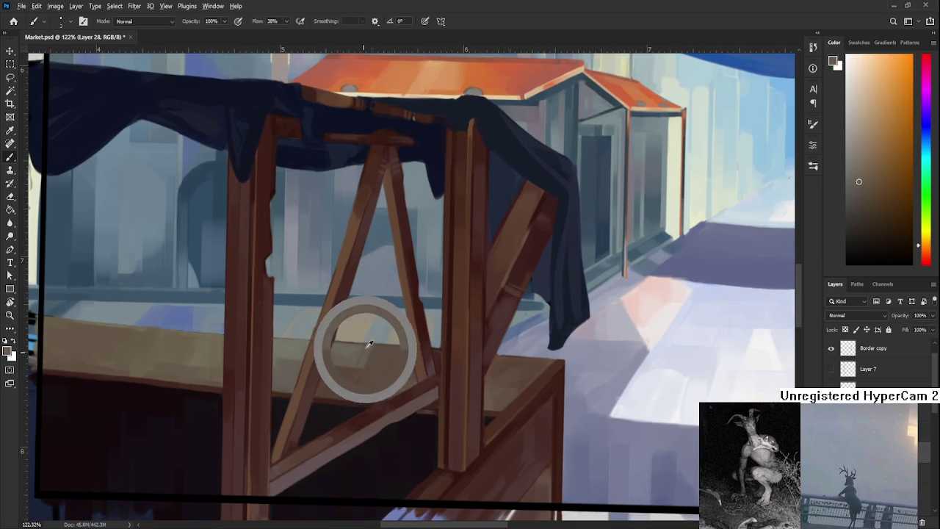
pyautogui.moveTo(374, 352); pyautogui.dragTo(353, 410)
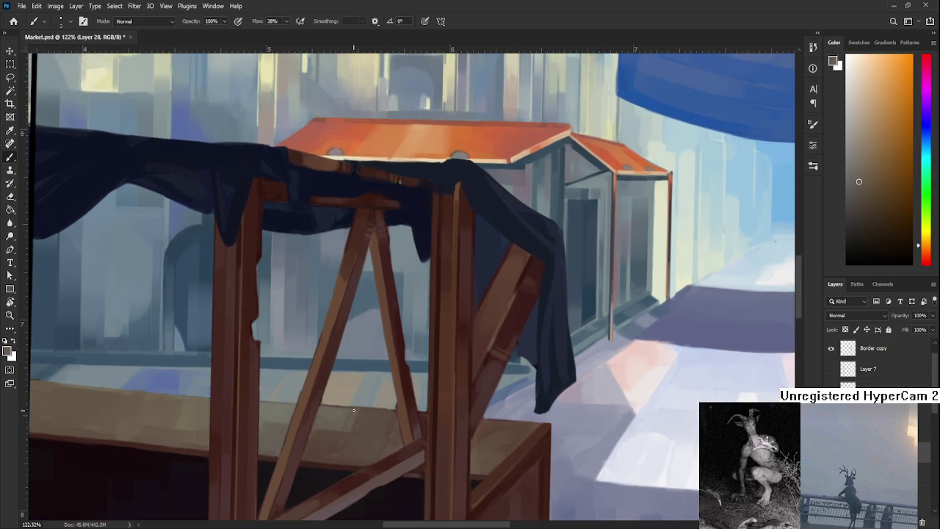
pyautogui.scroll(-5, 353, 409)
# Sample a darker counter colour and recentre the view on the stall
pyautogui.scroll(5, 329, 363)
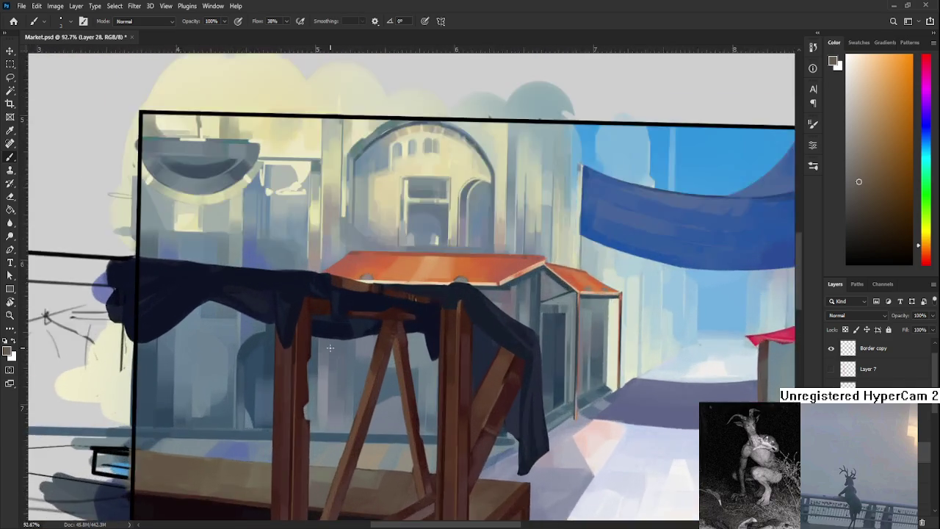
pyautogui.scroll(-5, 329, 363)
pyautogui.scroll(5, 392, 390)
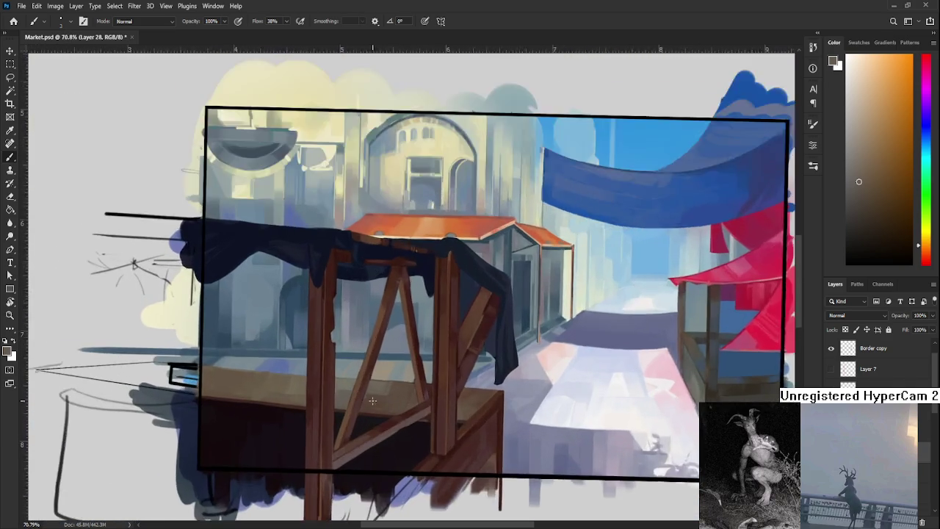
pyautogui.keyDown('alt'); pyautogui.click(385, 396); pyautogui.keyUp('alt')
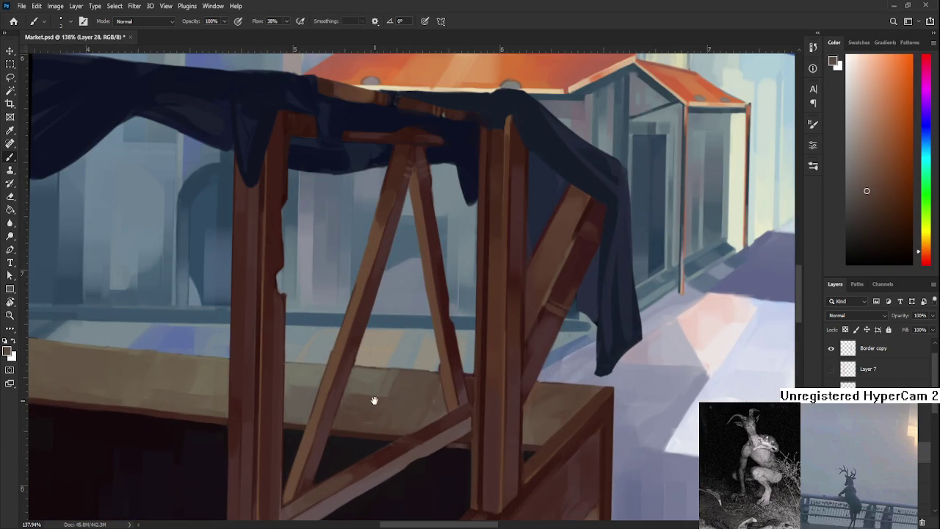
pyautogui.moveTo(373, 399); pyautogui.dragTo(314, 409)
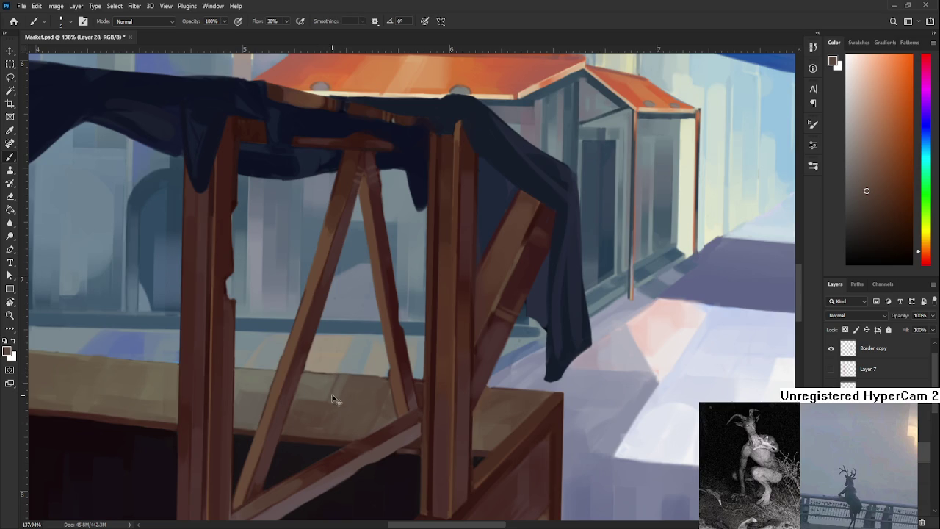
# Work more sampled counter tones in, then fit the whole painting on screen
pyautogui.keyDown('alt'); pyautogui.click(331, 379); pyautogui.keyUp('alt')
pyautogui.keyDown('alt'); pyautogui.click(329, 394); pyautogui.keyUp('alt')
pyautogui.keyDown('alt'); pyautogui.click(332, 414); pyautogui.keyUp('alt')
pyautogui.keyDown('alt'); pyautogui.click(333, 401); pyautogui.keyUp('alt')
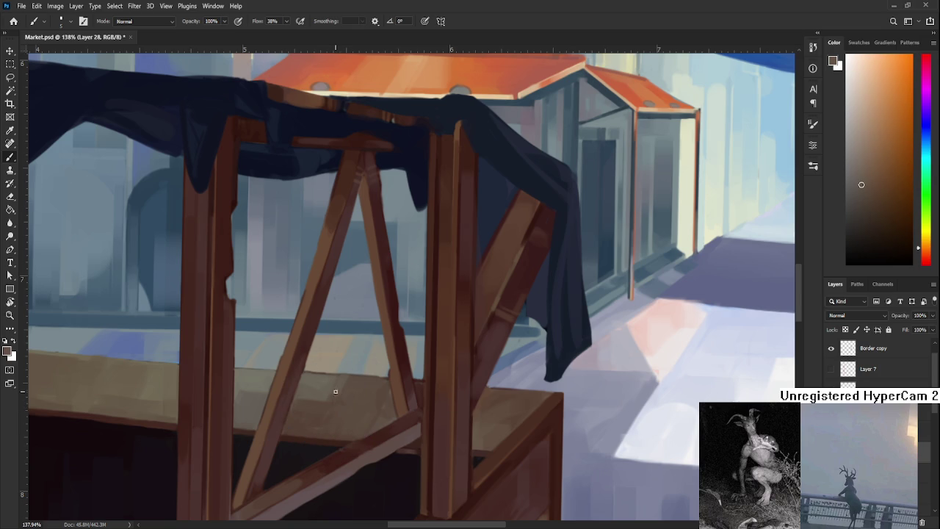
pyautogui.hotkey('ctrl', '0')
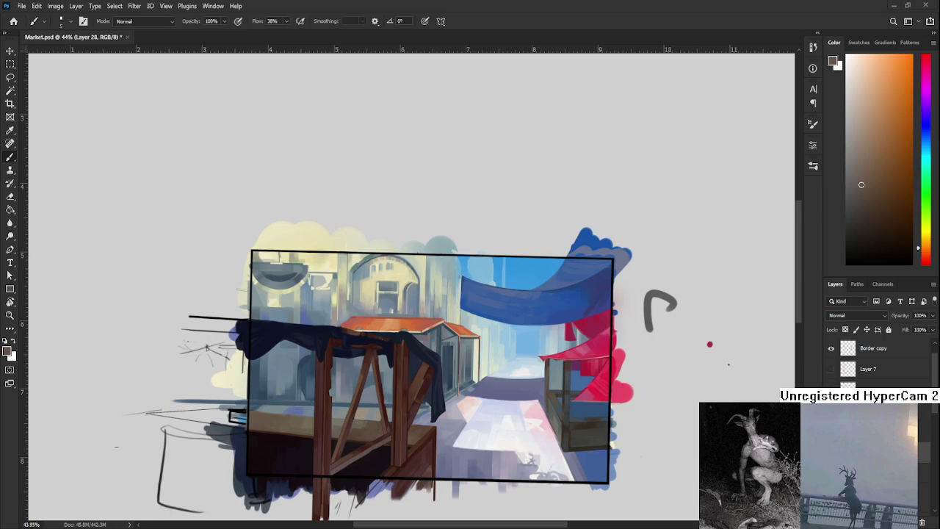
# Straighten the canvas view and open the recent file Raid.psd from the Home screen
pyautogui.scroll(-1, 482, 373)
pyautogui.scroll(-2, 481, 373)
pyautogui.scroll(-1, 482, 373)
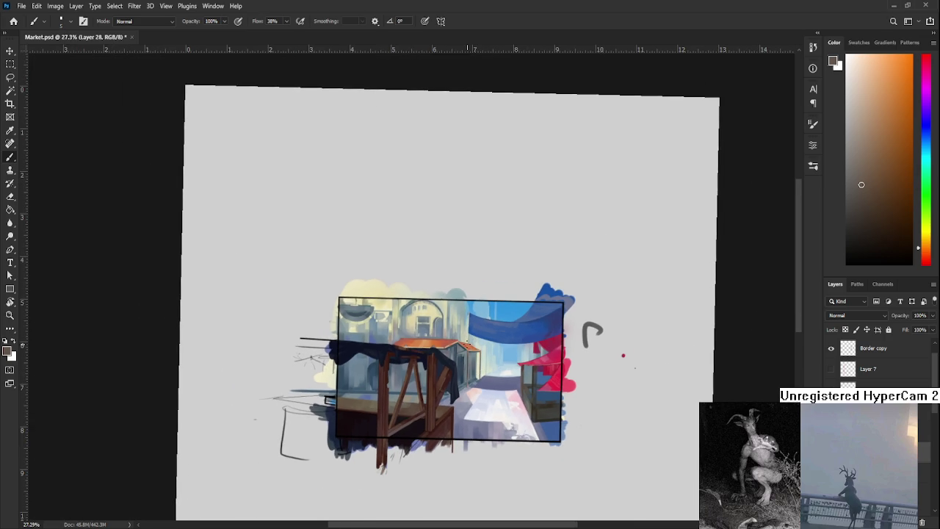
pyautogui.scroll(1, 453, 353)
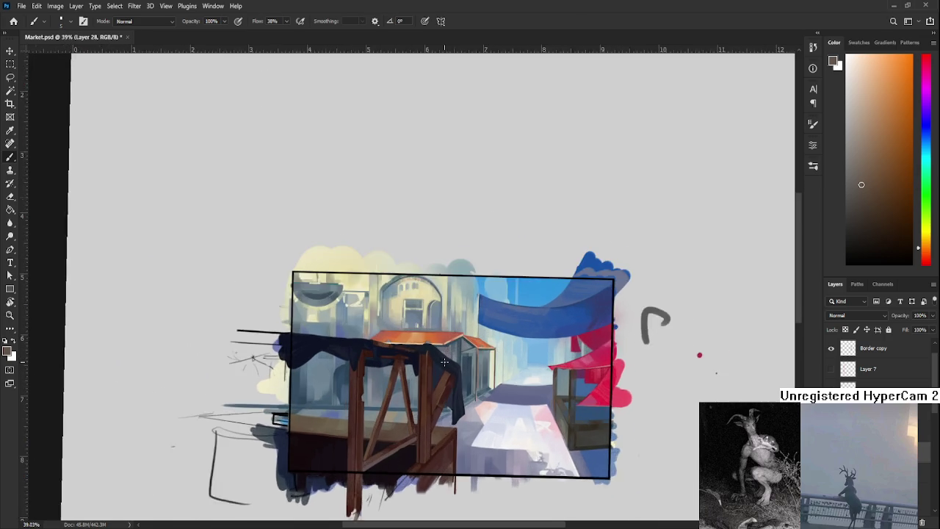
pyautogui.scroll(2, 441, 359)
pyautogui.scroll(1, 389, 362)
pyautogui.scroll(-2, 389, 362)
pyautogui.press('r')
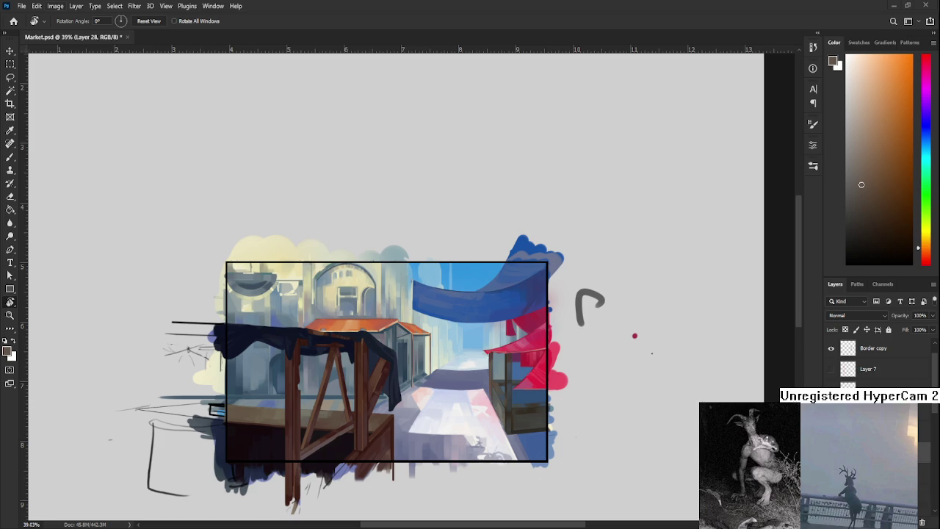
pyautogui.click(14, 21)
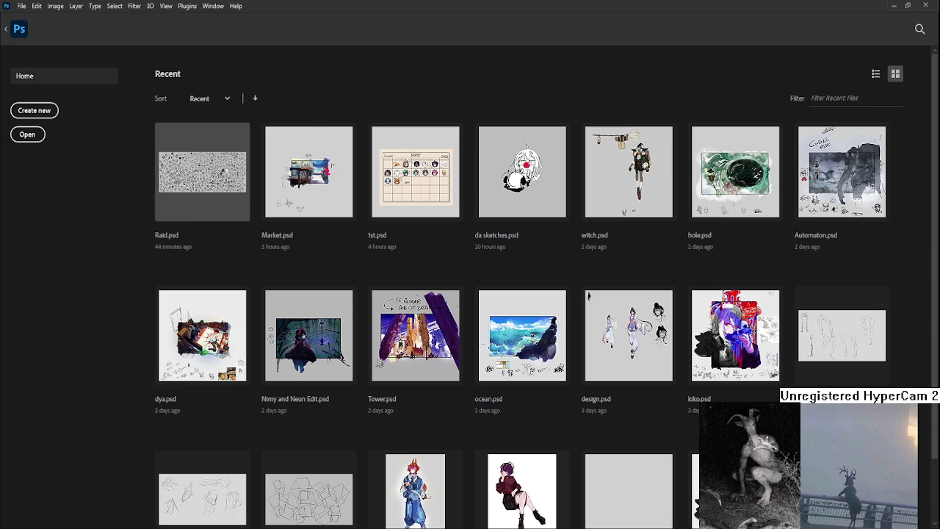
pyautogui.click(224, 175)
# Erase the letters after RAINE in the tag with the Eraser at 100% opacity
pyautogui.scroll(2, 242, 219)
pyautogui.scroll(2, 242, 219)
pyautogui.scroll(2, 242, 219)
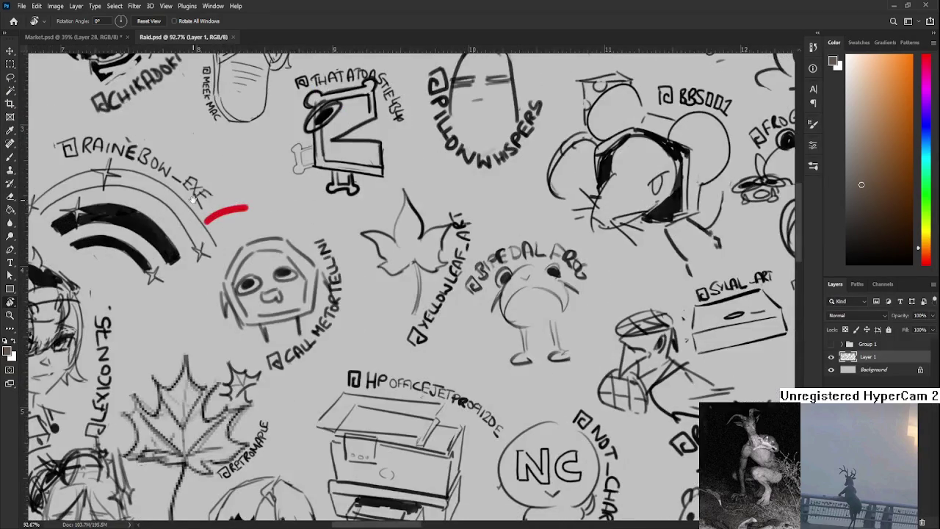
pyautogui.scroll(1, 282, 246)
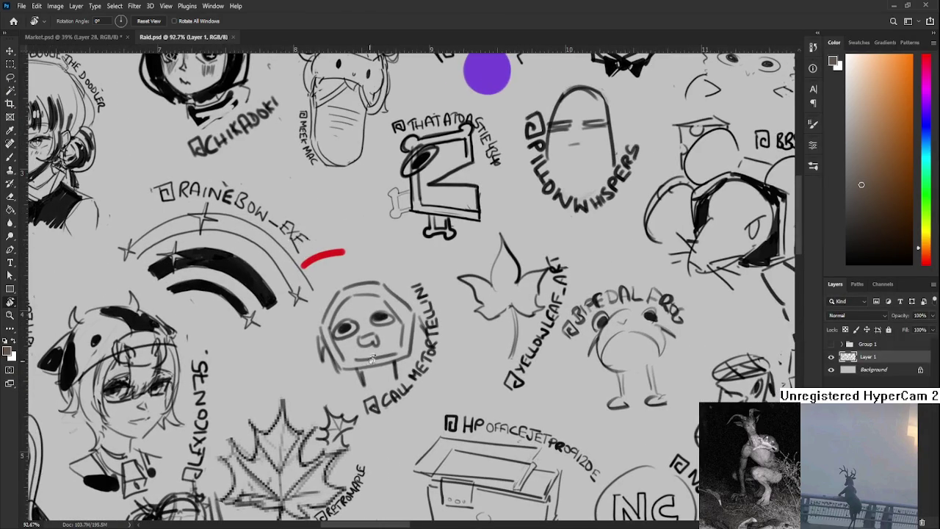
pyautogui.moveTo(283, 245); pyautogui.dragTo(321, 349)
pyautogui.press('e')
pyautogui.click(324, 351)
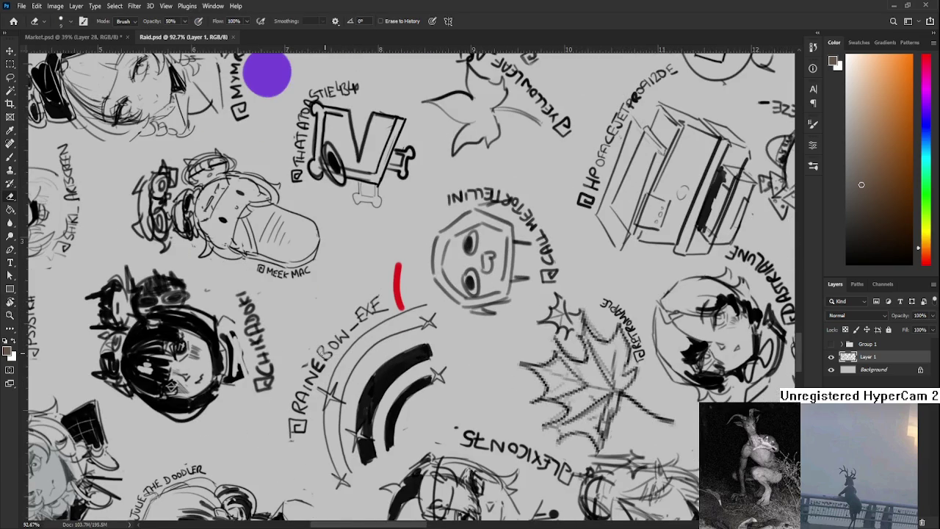
pyautogui.press('0')
pyautogui.scroll(-2, 320, 332)
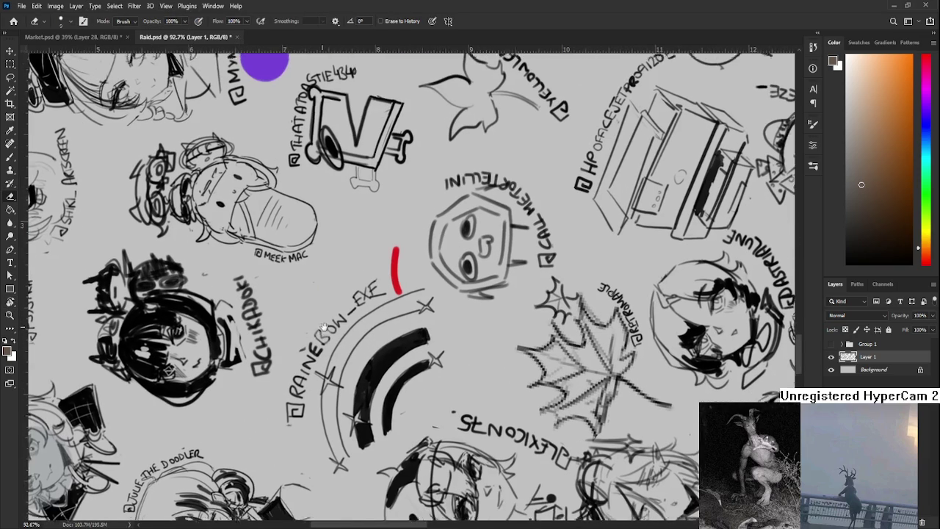
pyautogui.moveTo(320, 331)
pyautogui.mouseDown()
pyautogui.moveTo(368, 280)
pyautogui.moveTo(381, 286)
pyautogui.mouseUp()
# Sample black from the sketch and brush PNG after RAINE_ in the tag
pyautogui.press('b')
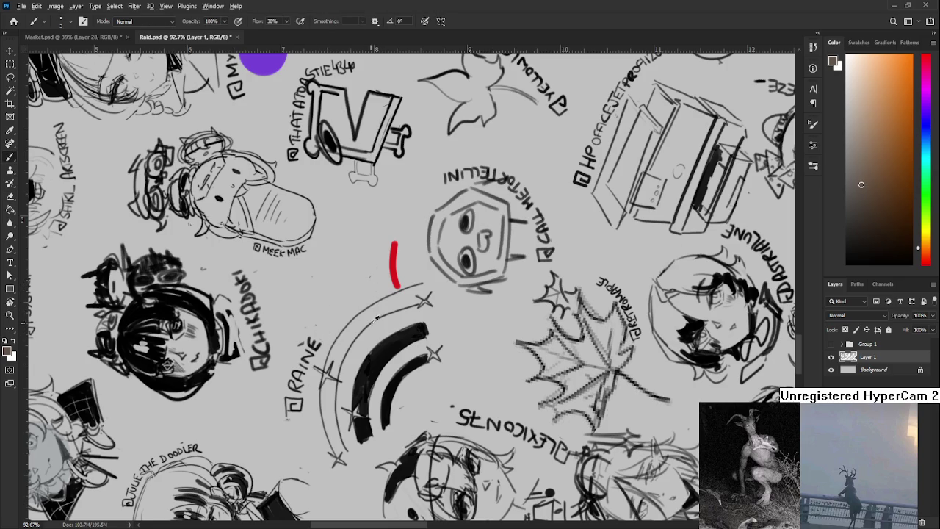
pyautogui.keyDown('alt'); pyautogui.click(384, 343); pyautogui.keyUp('alt')
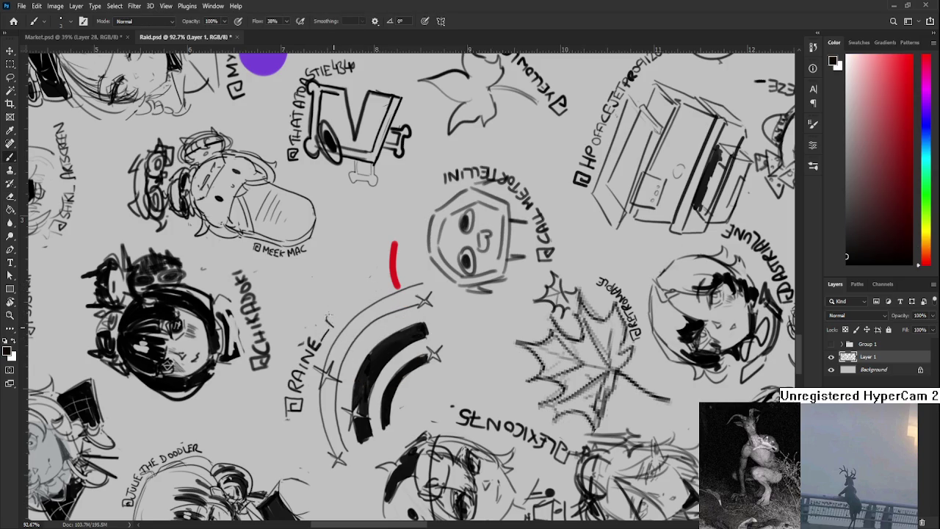
pyautogui.moveTo(326, 328)
pyautogui.mouseDown()
pyautogui.moveTo(353, 301)
pyautogui.moveTo(451, 300)
pyautogui.moveTo(408, 327)
pyautogui.mouseUp()
# Sample the dot's purple, paint a stroke along the red arc, and undo the misplaced stroke
pyautogui.press('r')
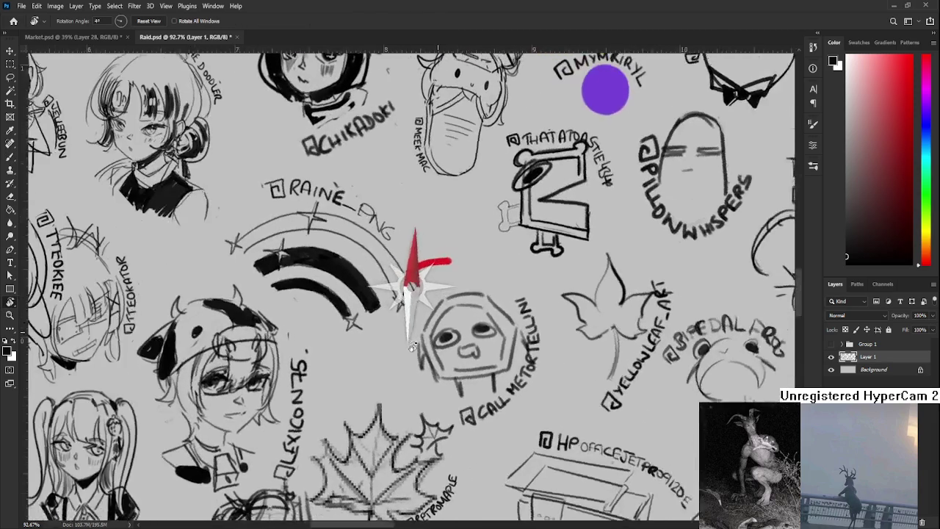
pyautogui.moveTo(605, 156); pyautogui.dragTo(553, 201)
pyautogui.keyDown('alt'); pyautogui.click(534, 192); pyautogui.keyUp('alt')
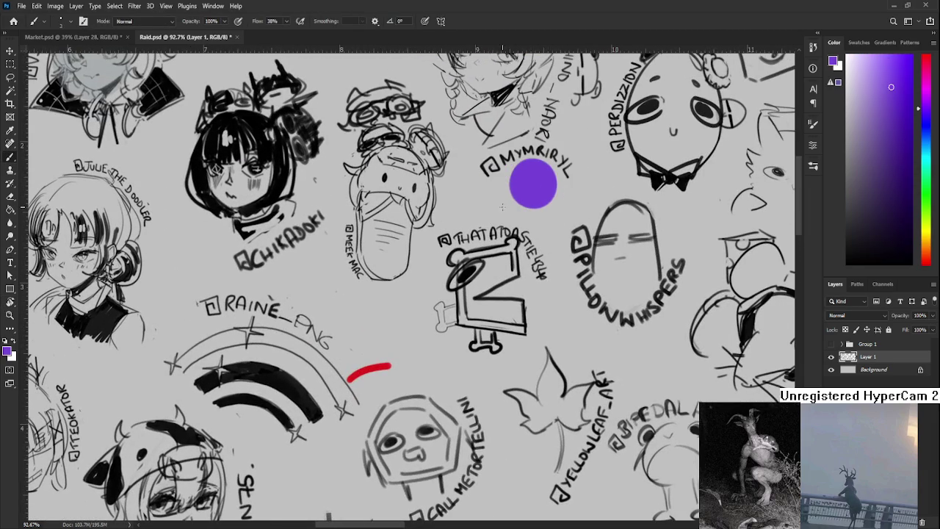
pyautogui.moveTo(355, 383); pyautogui.dragTo(395, 370)
pyautogui.hotkey('ctrl', 'z')
pyautogui.hotkey('ctrl', 'z')
# Tilt the view about -24°, reset the rotation upright, and close Raid.psd
pyautogui.press('r')
pyautogui.moveTo(381, 409); pyautogui.dragTo(471, 378)
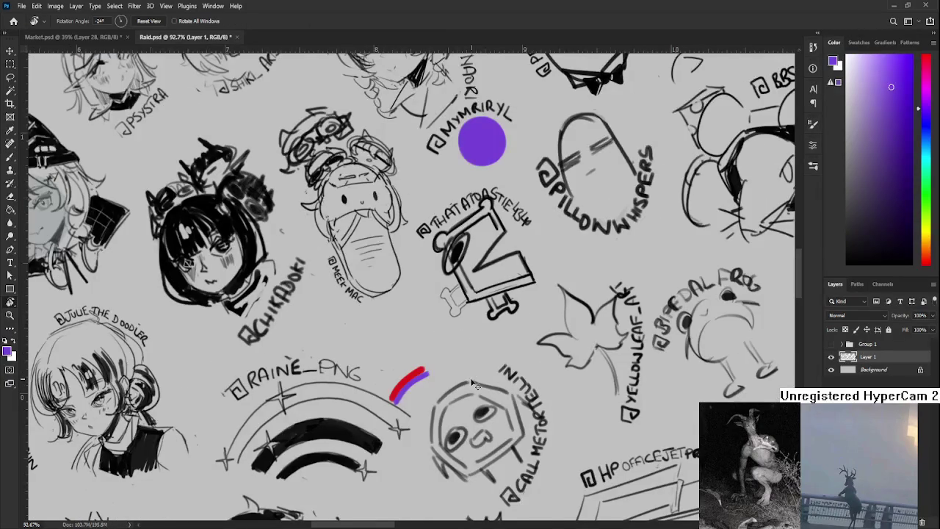
pyautogui.scroll(-3, 471, 378)
pyautogui.scroll(-3, 471, 378)
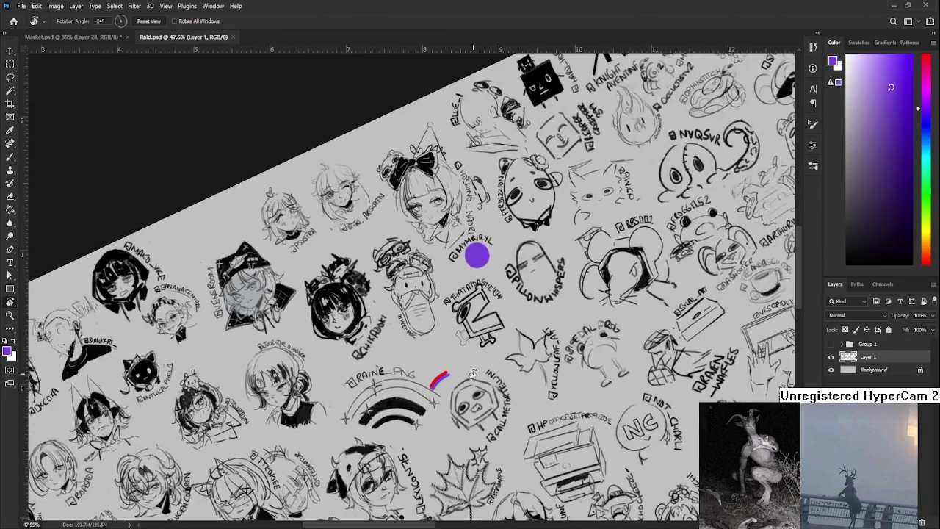
pyautogui.scroll(-3, 470, 379)
pyautogui.scroll(-3, 470, 378)
pyautogui.click(148, 21)
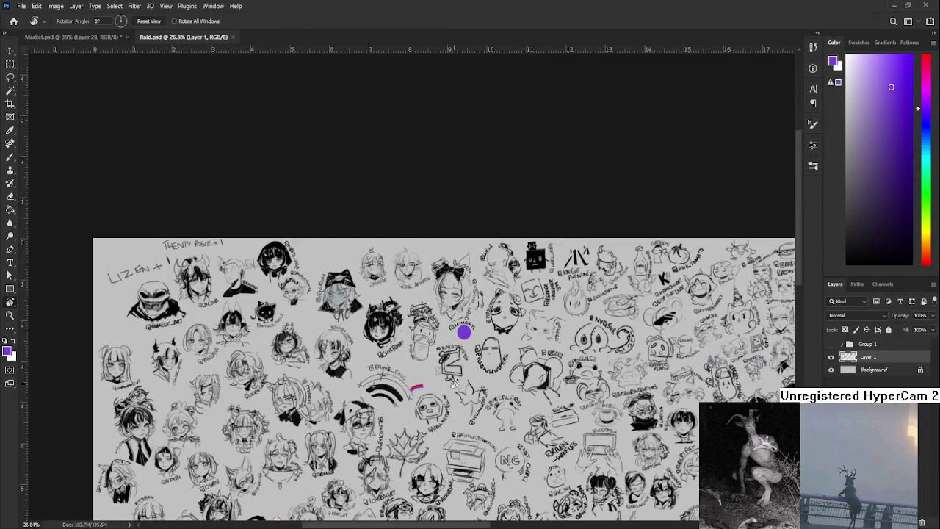
pyautogui.click(232, 38)
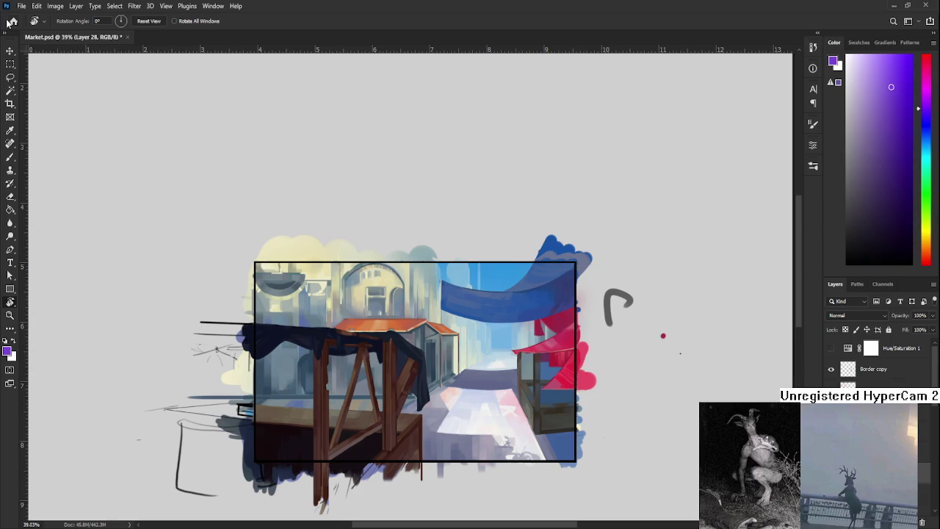
pyautogui.click(12, 22)
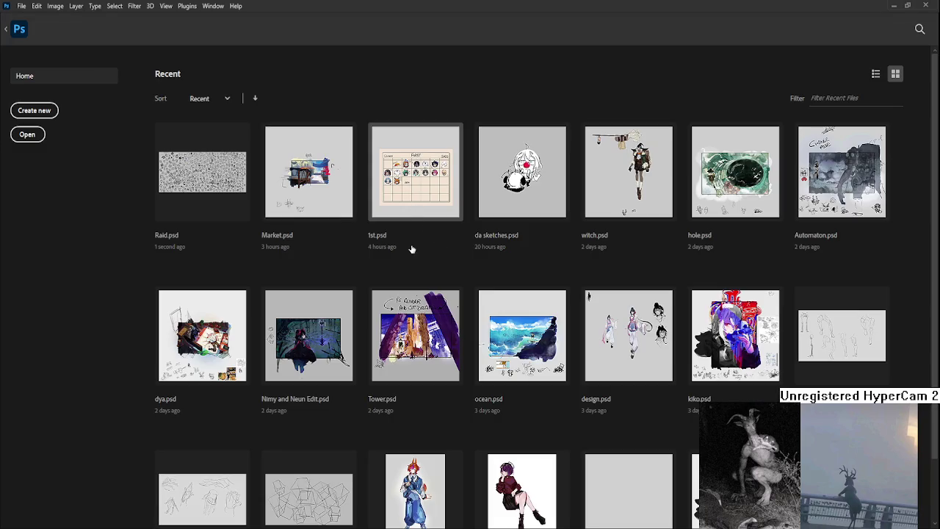
pyautogui.click(415, 171)
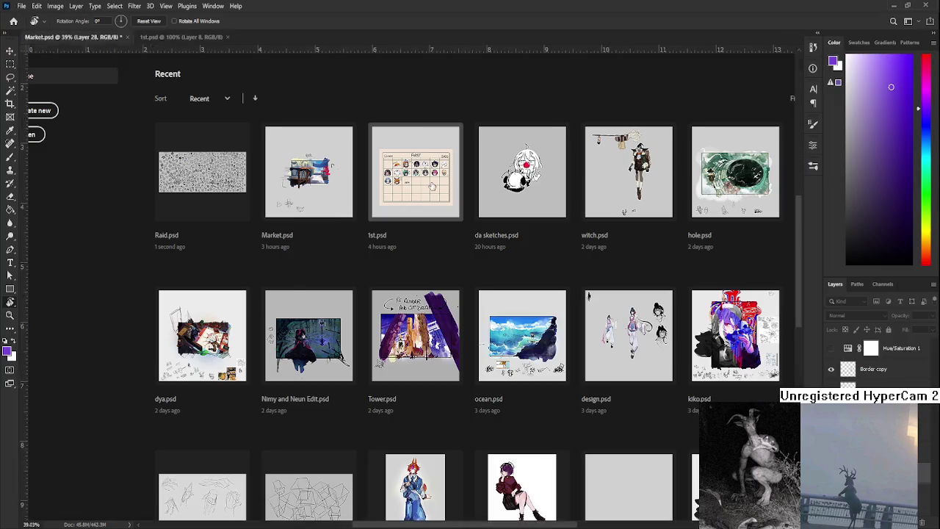
pyautogui.scroll(3, 279, 323)
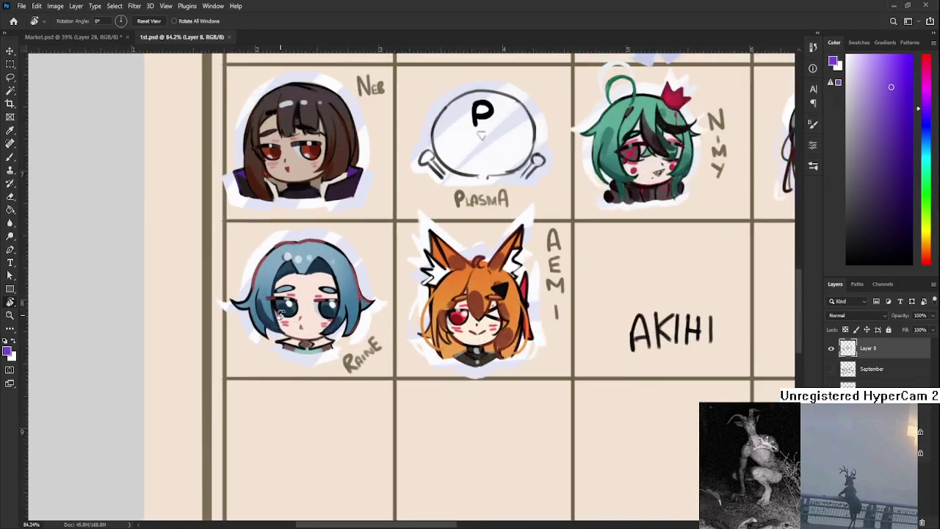
pyautogui.scroll(2, 264, 338)
pyautogui.scroll(2, 227, 359)
pyautogui.scroll(-3, 228, 360)
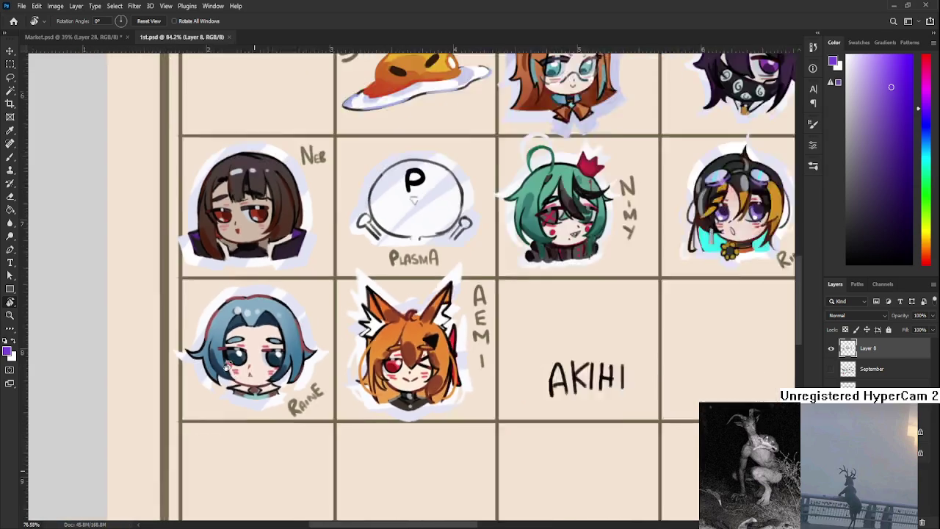
pyautogui.scroll(-2, 243, 364)
pyautogui.scroll(1, 271, 371)
pyautogui.scroll(2, 288, 375)
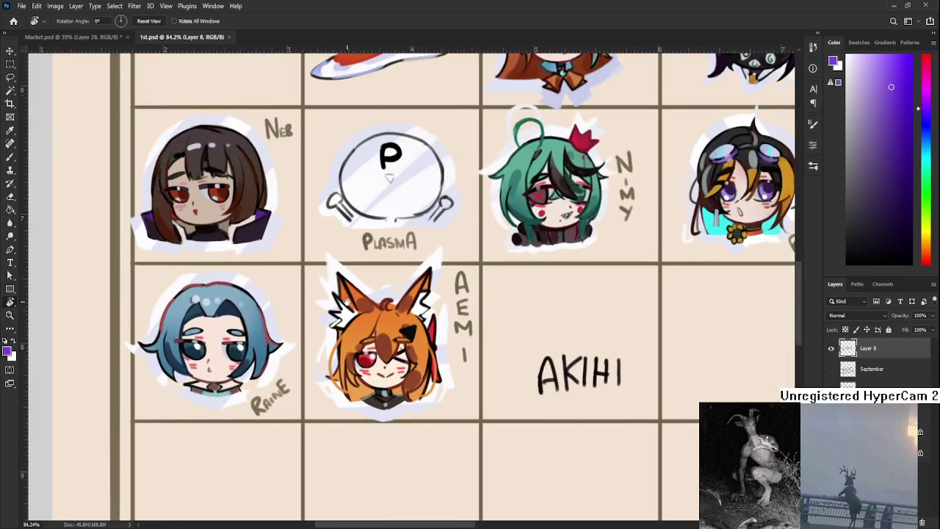
pyautogui.scroll(-1, 288, 374)
pyautogui.scroll(-1, 294, 371)
pyautogui.scroll(-2, 301, 367)
pyautogui.scroll(2, 481, 376)
pyautogui.scroll(1, 330, 423)
pyautogui.hscroll(3, 329, 424)
pyautogui.hscroll(3, 244, 431)
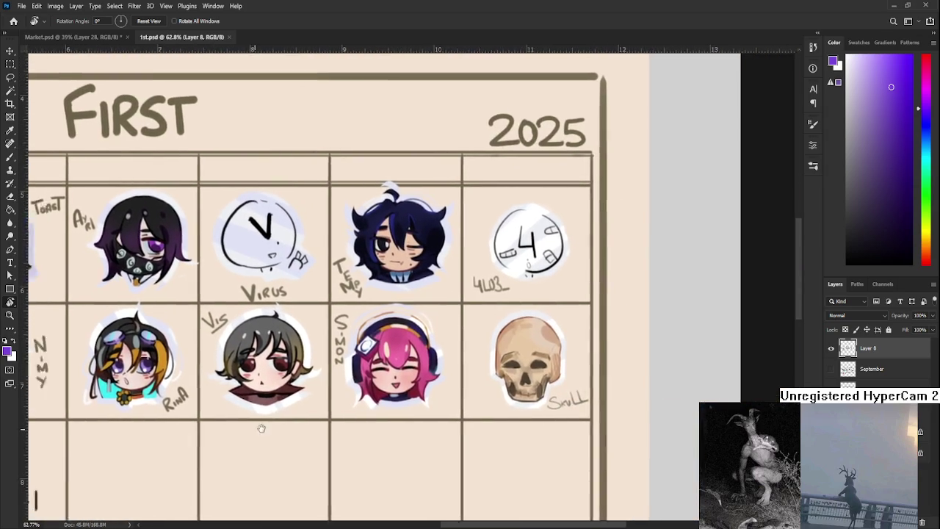
pyautogui.hscroll(-3, 294, 422)
pyautogui.scroll(-1, 294, 422)
pyautogui.hscroll(-2, 382, 397)
pyautogui.hscroll(-2, 439, 360)
pyautogui.scroll(-1, 440, 360)
pyautogui.hscroll(-1, 439, 359)
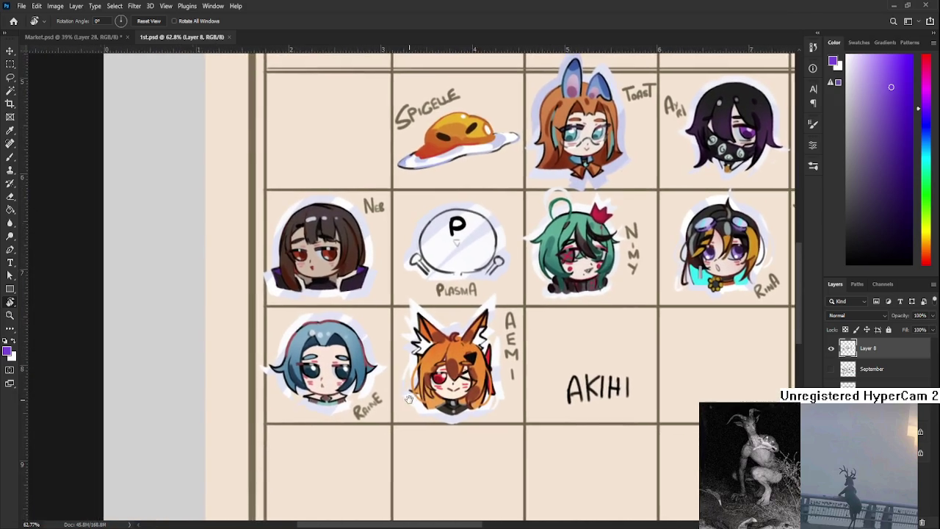
pyautogui.scroll(1, 367, 404)
pyautogui.scroll(1, 367, 404)
pyautogui.scroll(1, 365, 405)
pyautogui.scroll(-2, 365, 405)
pyautogui.scroll(-1, 365, 405)
pyautogui.scroll(1, 547, 287)
pyautogui.scroll(1, 443, 343)
pyautogui.scroll(-2, 443, 344)
pyautogui.scroll(1, 440, 323)
pyautogui.scroll(1, 439, 308)
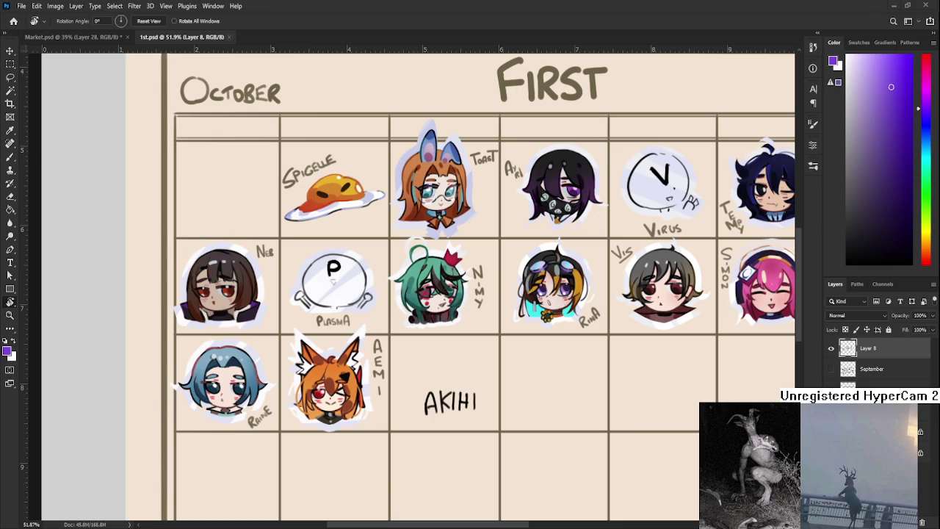
pyautogui.click(230, 38)
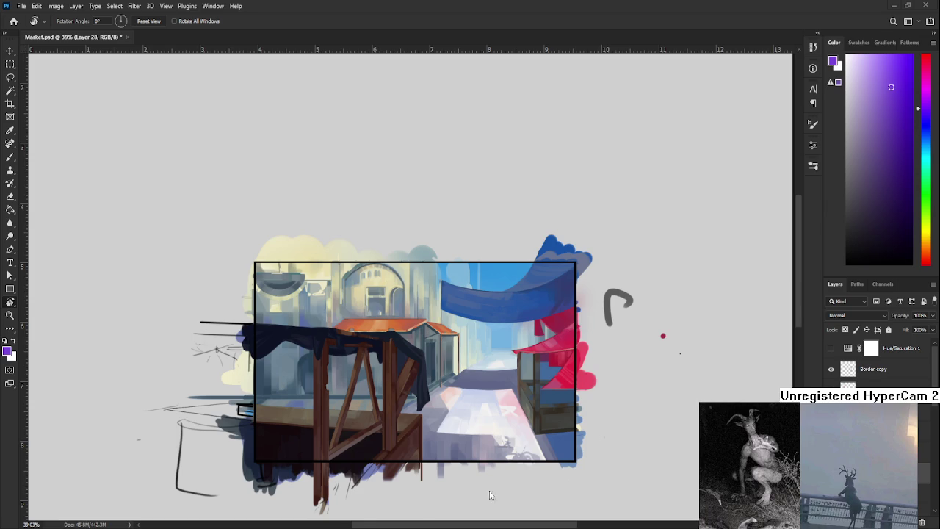
# Place the character sketch artwork into Market.psd as a smart object, then scale and reposition it
pyautogui.moveTo(380, 451); pyautogui.dragTo(403, 397)
pyautogui.hotkey('ctrl', '-')
pyautogui.hotkey('ctrl', '-')
pyautogui.hotkey('ctrl', '-')
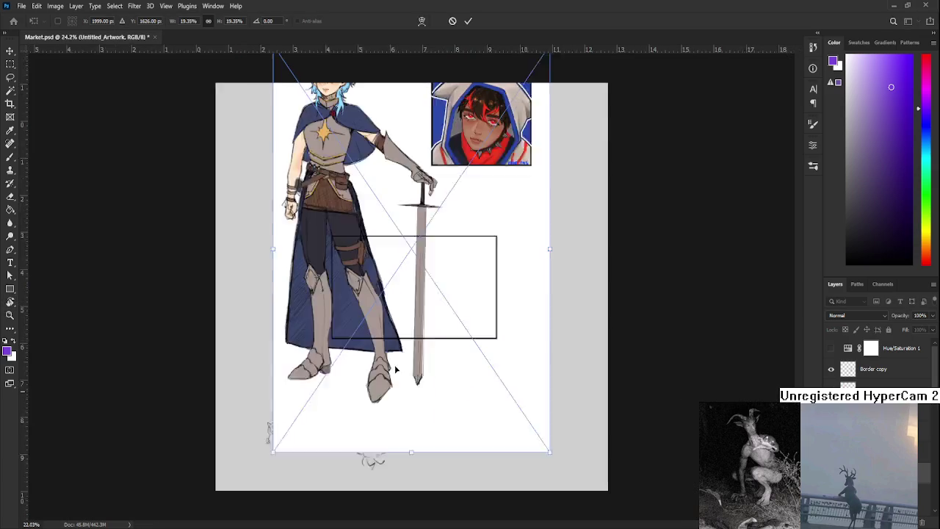
pyautogui.press('Return')
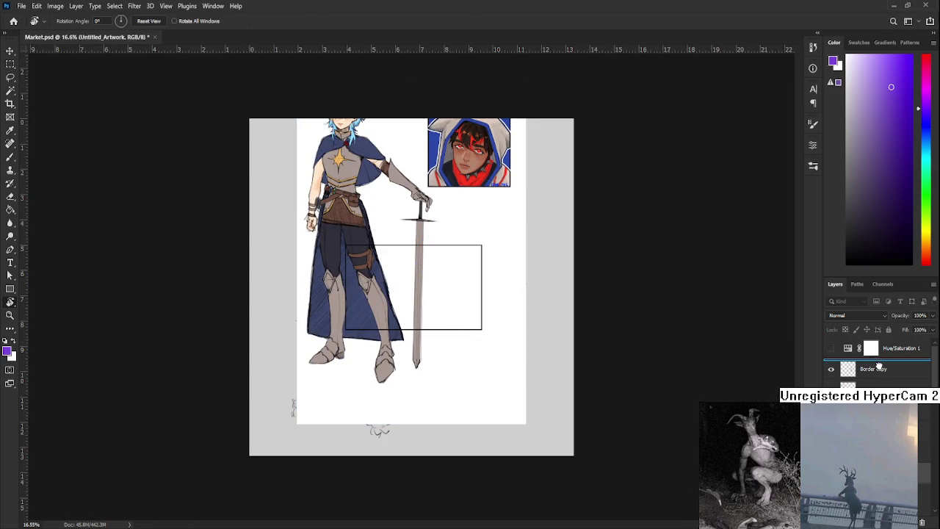
pyautogui.hotkey('ctrl', 't')
pyautogui.moveTo(525, 422)
pyautogui.mouseDown()
pyautogui.moveTo(409, 235)
pyautogui.moveTo(455, 329)
pyautogui.mouseUp()
pyautogui.press('Return')
# Inspect the knight character sheet up close, then delete the Untitled_Artwork layer
pyautogui.scroll(2, 440, 270)
pyautogui.scroll(3, 441, 270)
pyautogui.scroll(2, 441, 270)
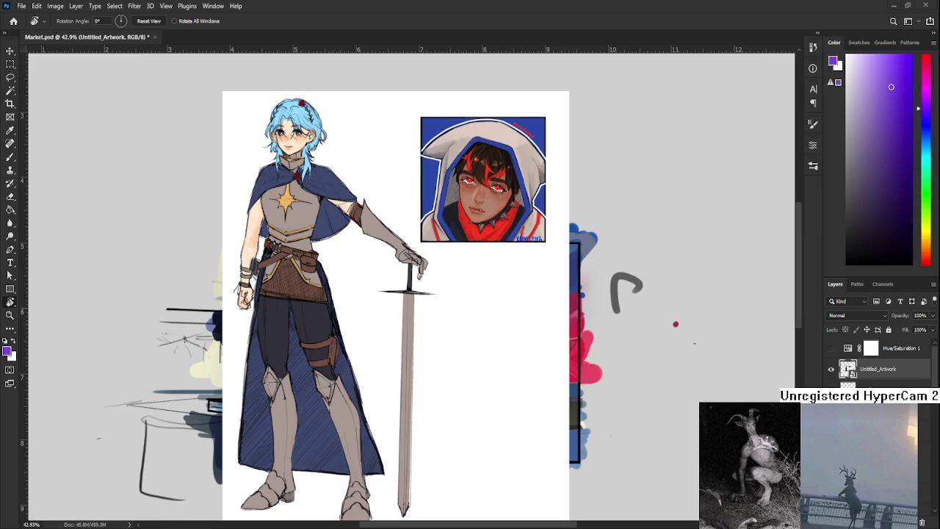
pyautogui.moveTo(277, 264); pyautogui.dragTo(367, 252)
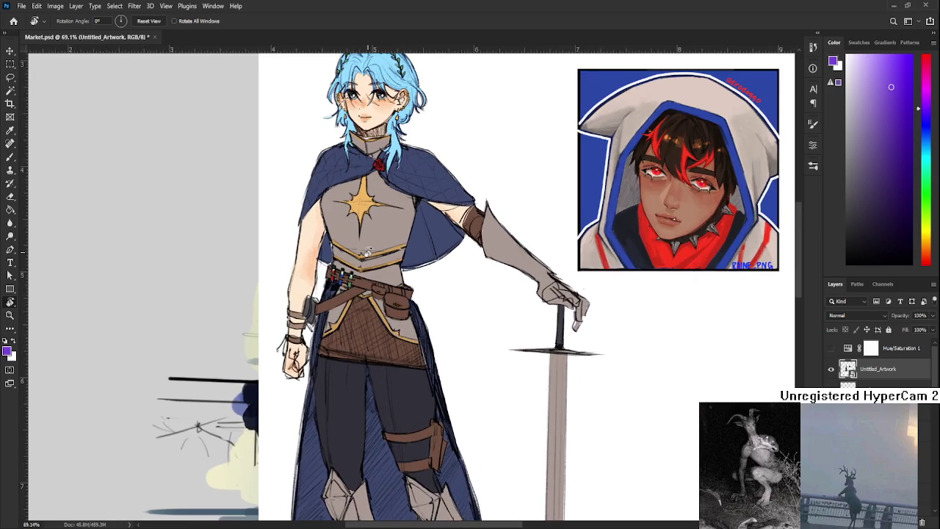
pyautogui.scroll(-2, 368, 252)
pyautogui.scroll(3, 367, 251)
pyautogui.scroll(-3, 367, 252)
pyautogui.scroll(-3, 396, 367)
pyautogui.scroll(3, 400, 330)
pyautogui.scroll(1, 402, 301)
pyautogui.moveTo(402, 294)
pyautogui.mouseDown()
pyautogui.moveTo(316, 353)
pyautogui.moveTo(370, 128)
pyautogui.moveTo(341, 320)
pyautogui.mouseUp()
pyautogui.scroll(-2, 316, 353)
pyautogui.scroll(-1, 315, 353)
pyautogui.scroll(2, 320, 328)
pyautogui.scroll(1, 322, 323)
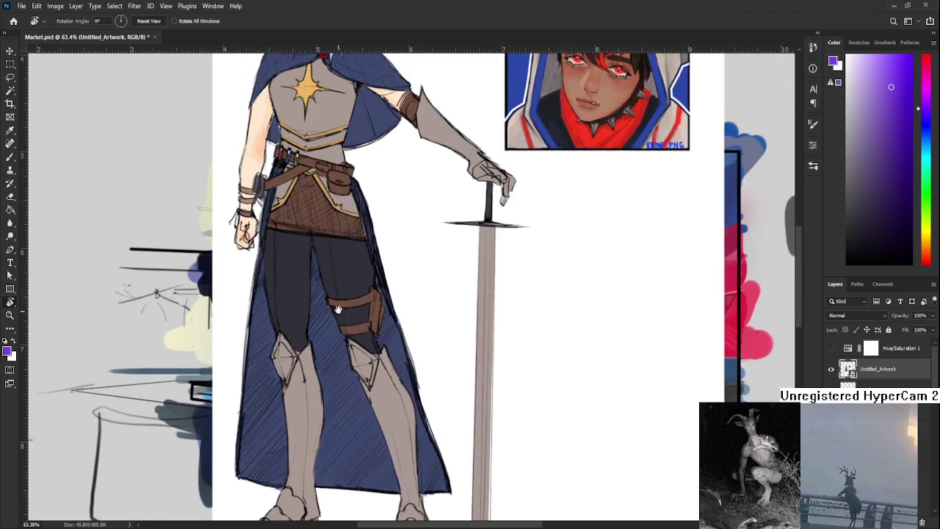
pyautogui.scroll(2, 337, 265)
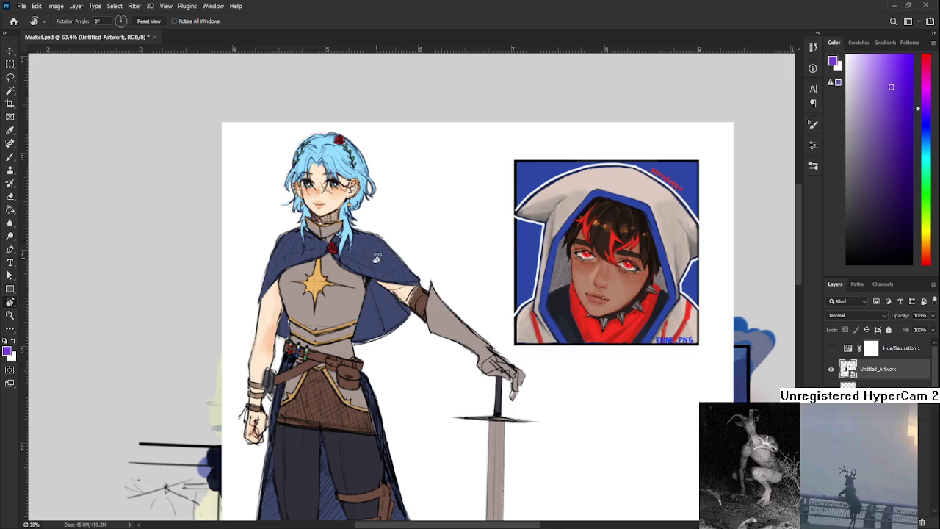
pyautogui.scroll(-2, 377, 259)
pyautogui.scroll(3, 367, 282)
pyautogui.scroll(2, 324, 294)
pyautogui.scroll(-2, 357, 323)
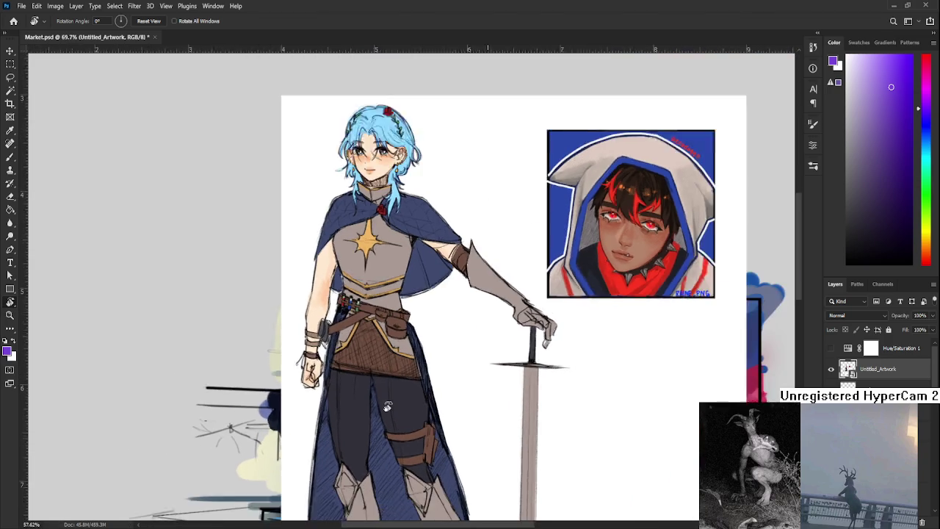
pyautogui.scroll(-2, 353, 323)
pyautogui.scroll(-2, 349, 323)
pyautogui.moveTo(346, 323); pyautogui.dragTo(351, 293)
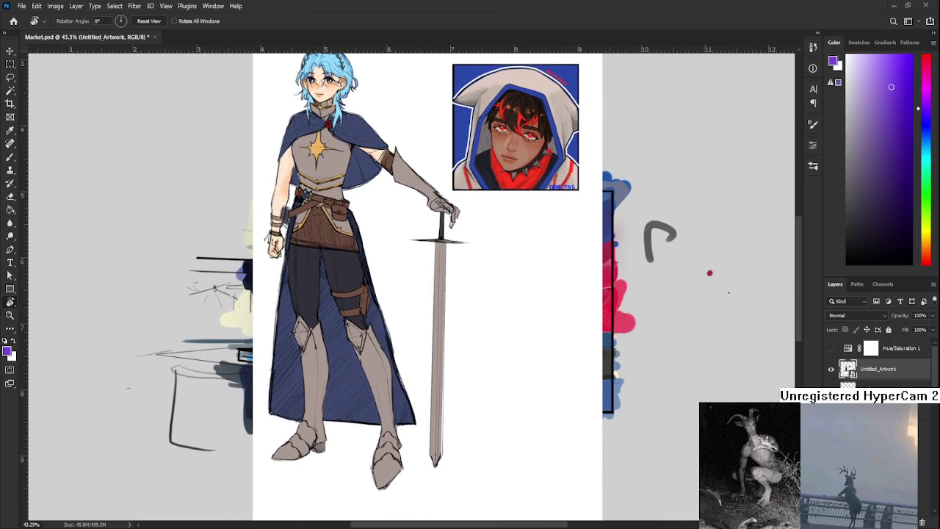
pyautogui.scroll(-1, 353, 323)
pyautogui.scroll(-1, 352, 324)
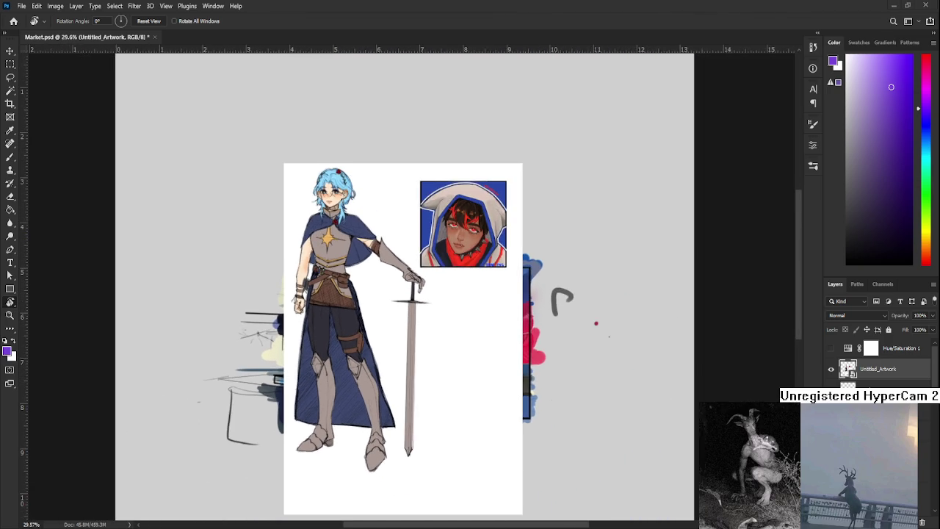
pyautogui.scroll(1, 353, 323)
pyautogui.scroll(2, 353, 323)
pyautogui.scroll(-2, 368, 257)
pyautogui.scroll(-2, 367, 258)
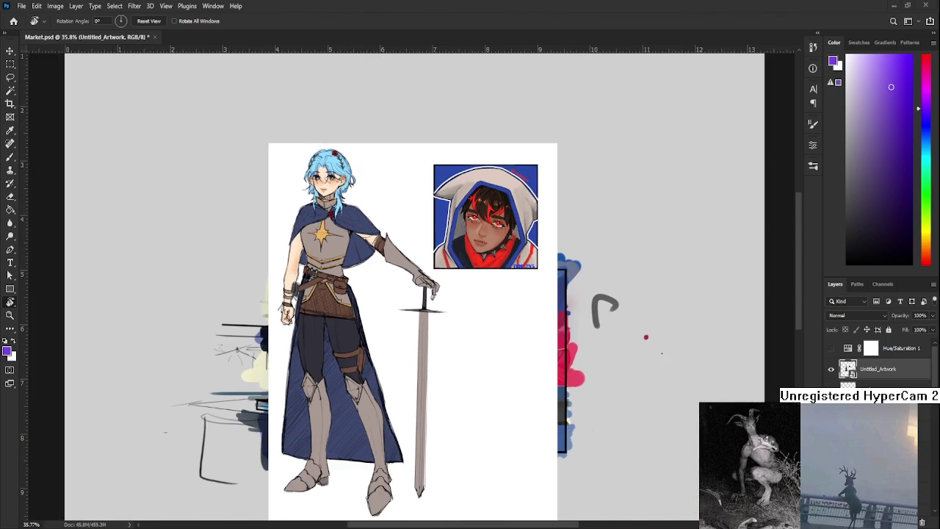
pyautogui.scroll(-1, 367, 257)
pyautogui.scroll(-1, 368, 257)
pyautogui.scroll(2, 357, 280)
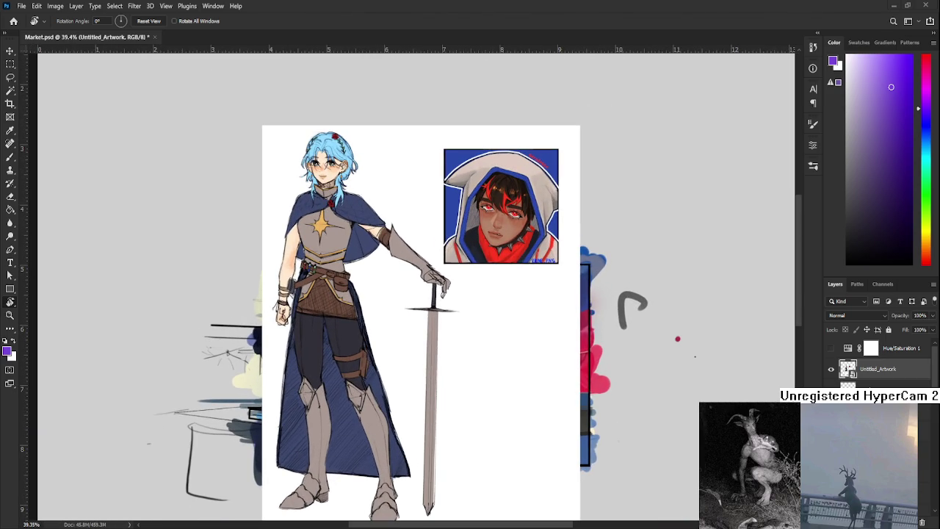
pyautogui.scroll(1, 398, 321)
pyautogui.scroll(1, 398, 320)
pyautogui.scroll(-1, 399, 320)
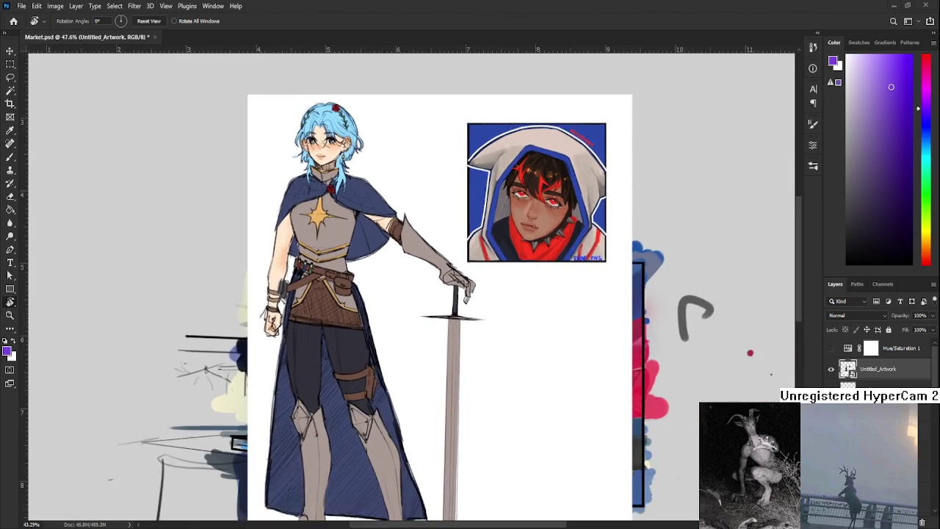
pyautogui.scroll(-1, 398, 321)
pyautogui.scroll(1, 419, 293)
pyautogui.scroll(2, 367, 294)
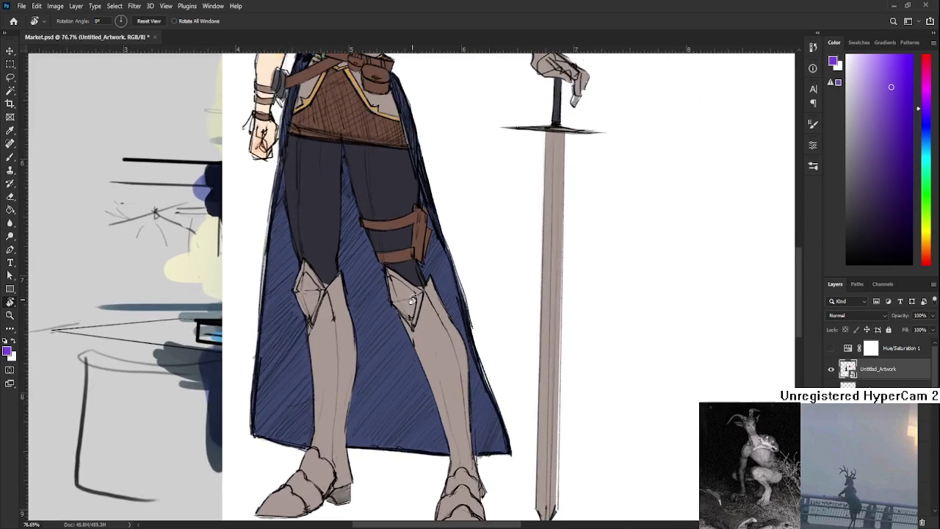
pyautogui.scroll(2, 307, 285)
pyautogui.scroll(-3, 336, 297)
pyautogui.scroll(-1, 336, 297)
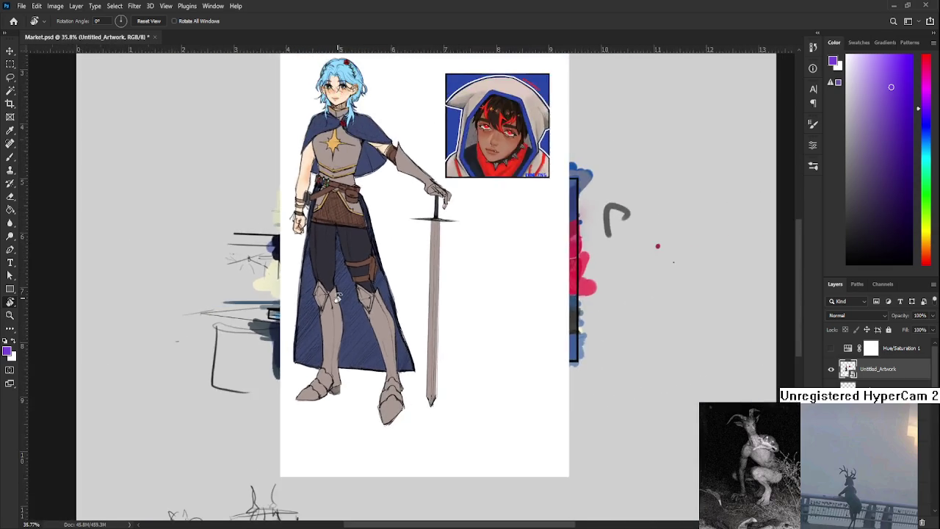
pyautogui.scroll(-1, 337, 297)
pyautogui.scroll(1, 336, 297)
pyautogui.scroll(1, 337, 297)
pyautogui.scroll(1, 336, 297)
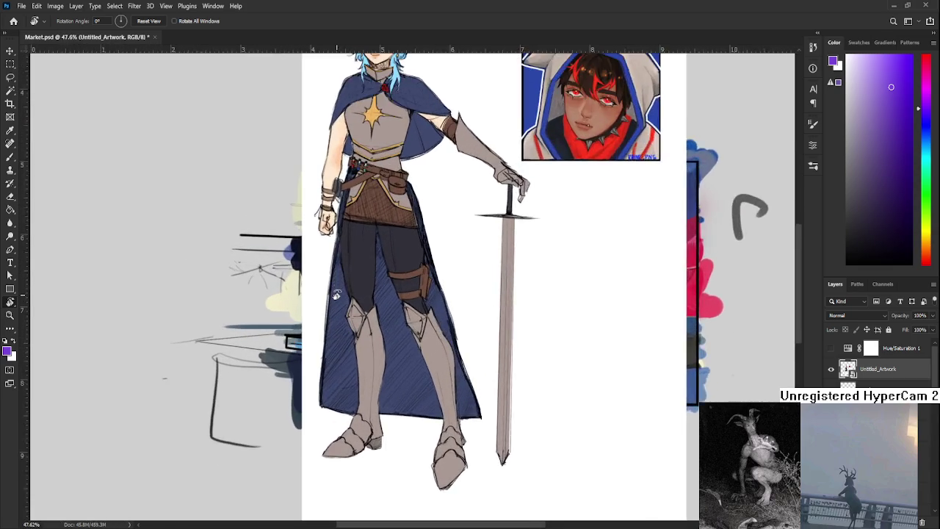
pyautogui.scroll(1, 336, 297)
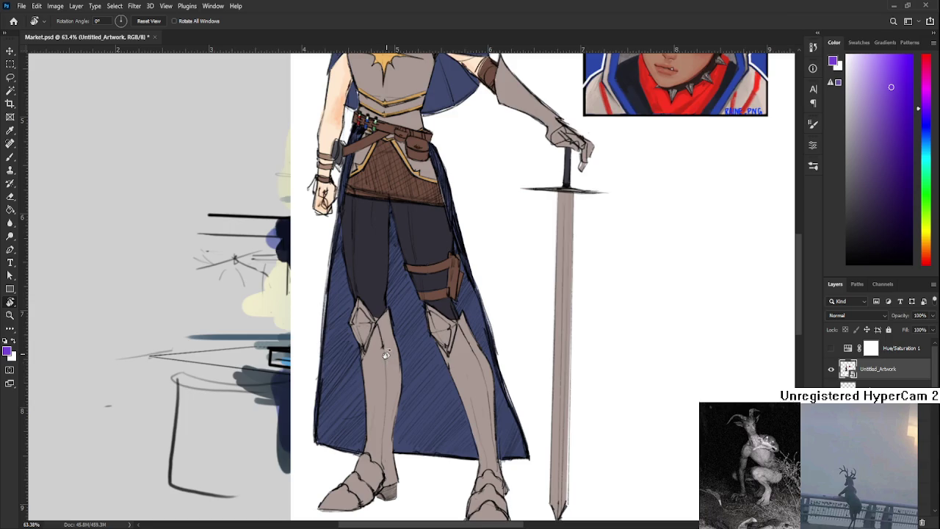
pyautogui.scroll(-1, 382, 360)
pyautogui.scroll(-2, 383, 360)
pyautogui.scroll(-2, 382, 361)
pyautogui.moveTo(515, 365); pyautogui.dragTo(442, 366)
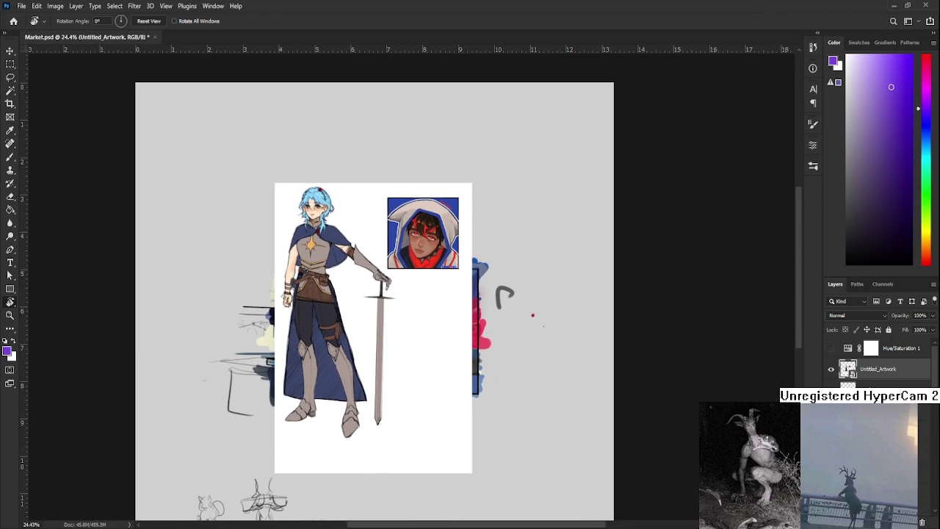
pyautogui.scroll(1, 544, 384)
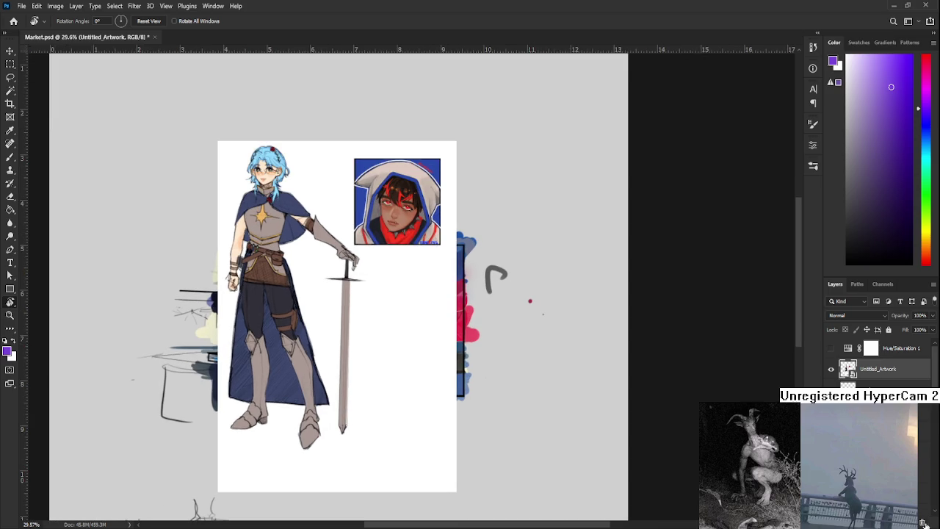
pyautogui.click(923, 523)
pyautogui.scroll(3, 325, 276)
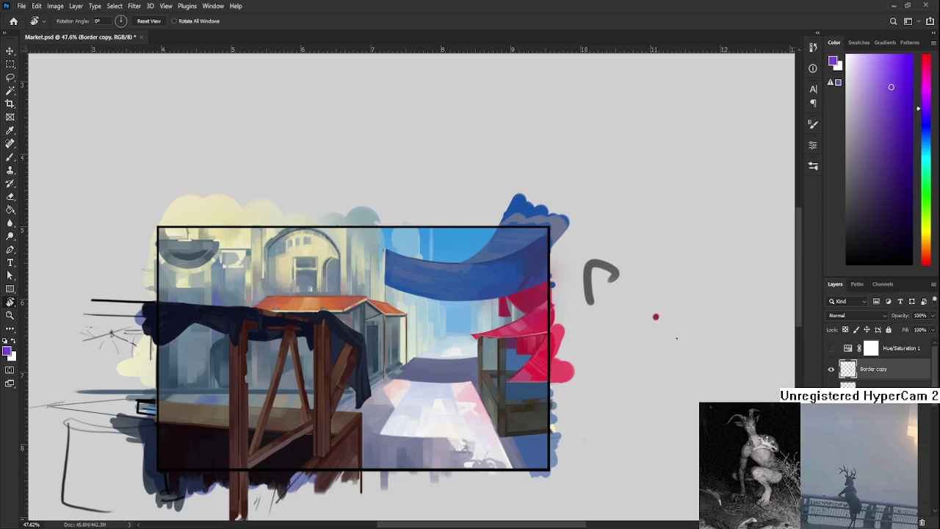
pyautogui.scroll(-2, 520, 444)
pyautogui.scroll(3, 520, 444)
pyautogui.scroll(3, 520, 443)
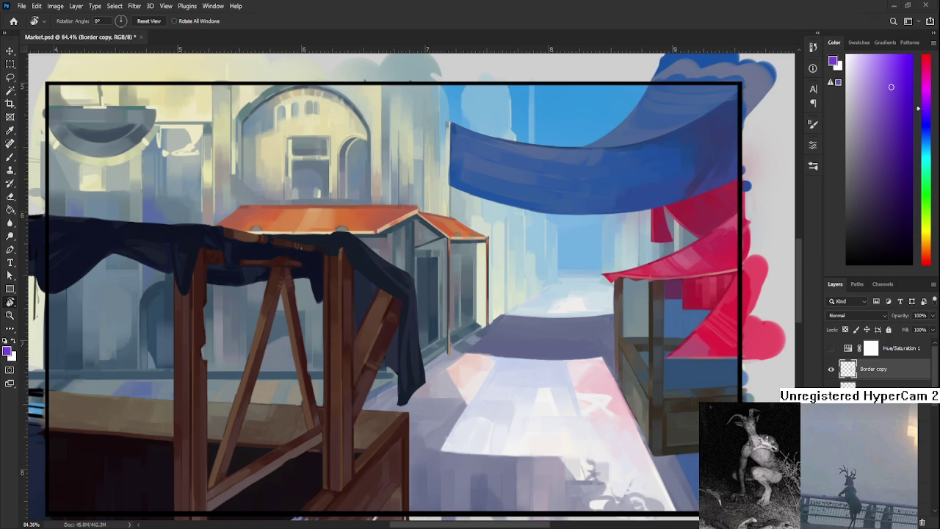
pyautogui.scroll(-4, 383, 446)
# Frame the top of the painting and rotate the view about 56°
pyautogui.scroll(-2, 383, 446)
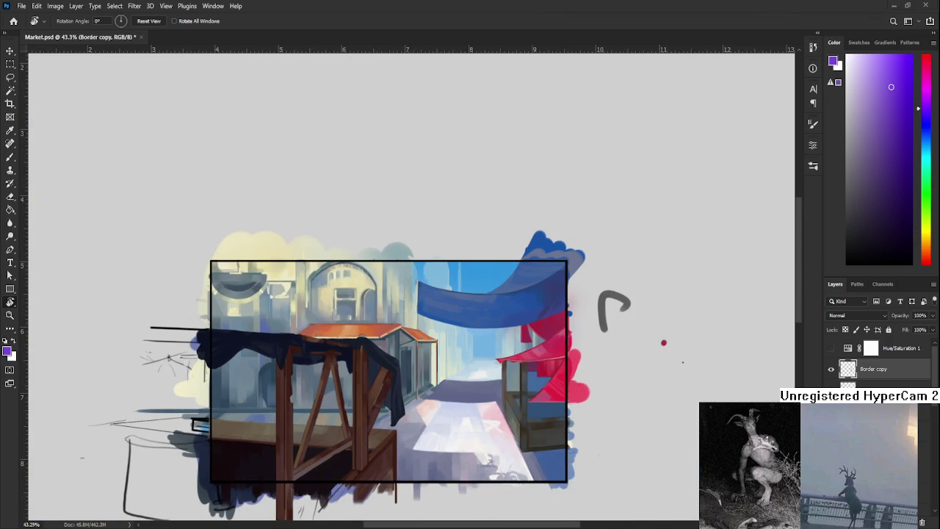
pyautogui.scroll(1, 416, 440)
pyautogui.scroll(3, 440, 433)
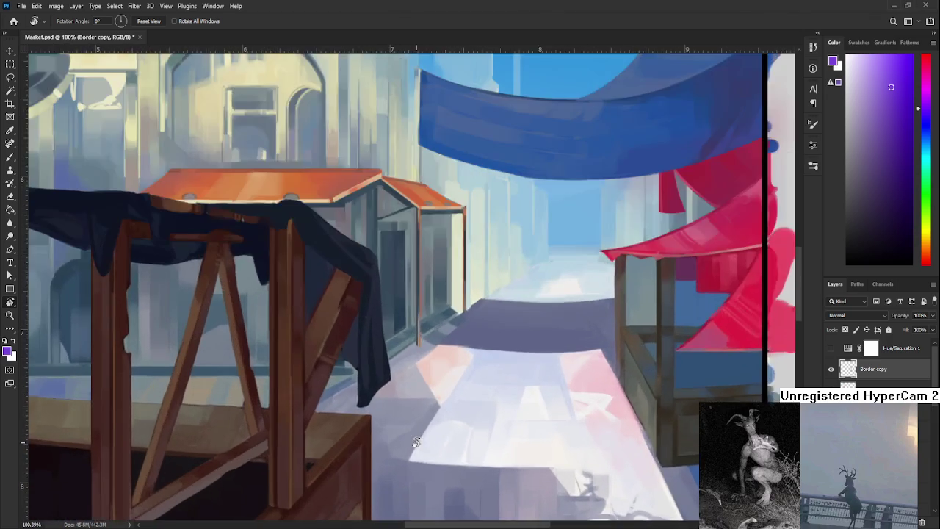
pyautogui.scroll(-3, 462, 429)
pyautogui.hscroll(-3, 459, 422)
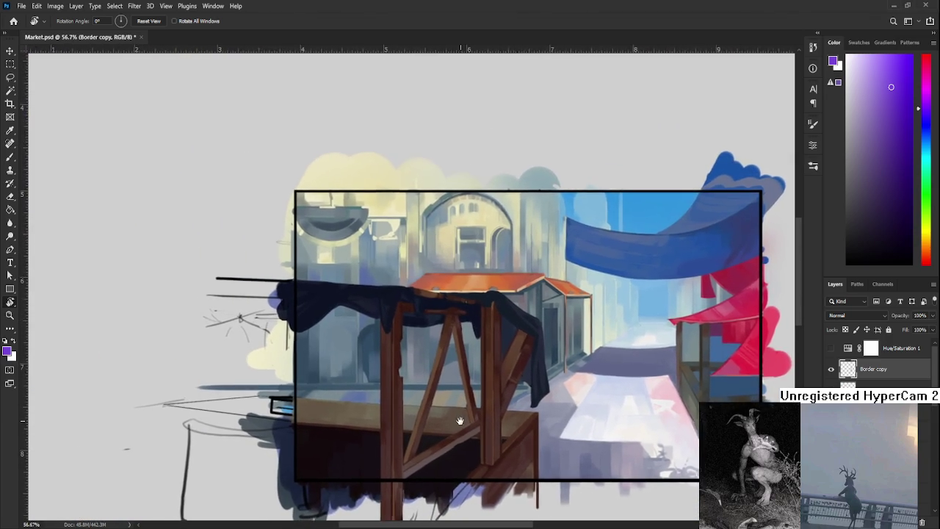
pyautogui.scroll(1, 371, 409)
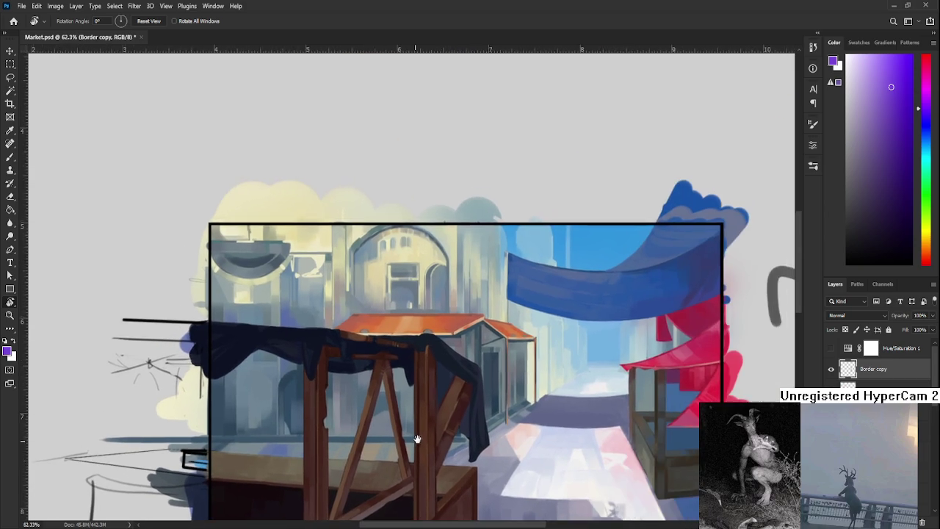
pyautogui.scroll(1, 411, 402)
pyautogui.moveTo(430, 398); pyautogui.dragTo(334, 346)
pyautogui.scroll(-1, 335, 345)
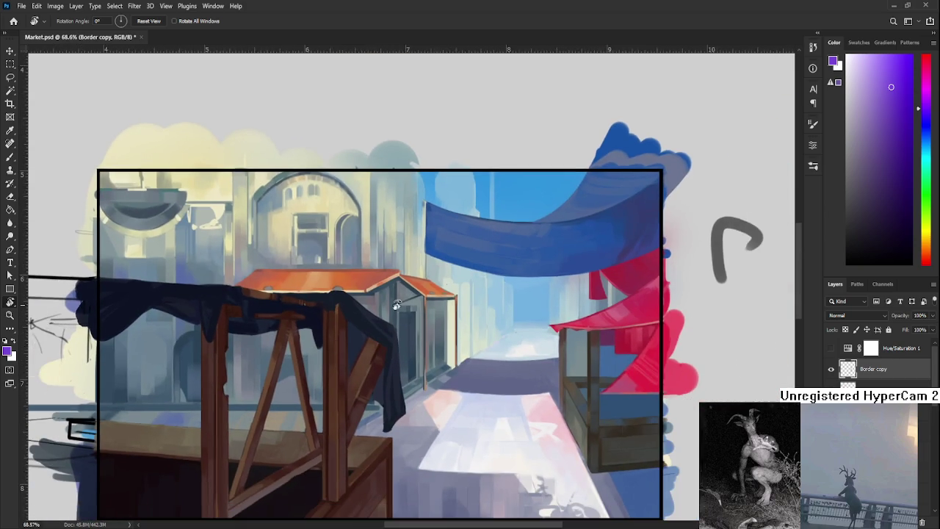
pyautogui.scroll(2, 426, 294)
pyautogui.scroll(3, 441, 279)
pyautogui.scroll(3, 442, 279)
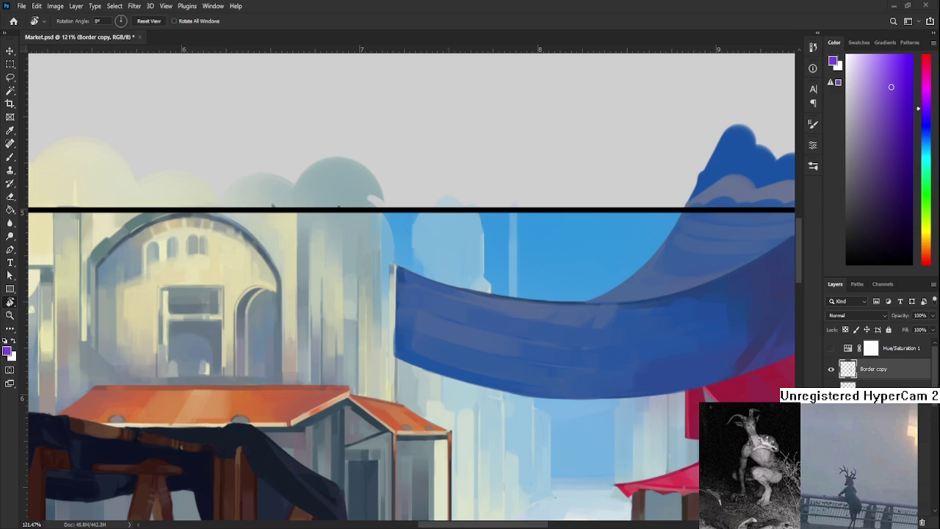
pyautogui.scroll(-3, 434, 313)
pyautogui.scroll(-1, 436, 315)
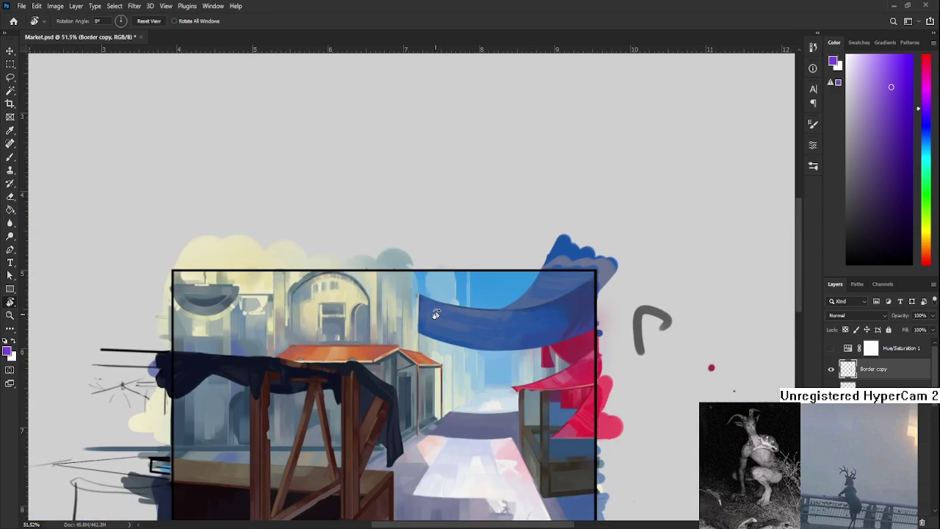
pyautogui.scroll(-2, 435, 315)
pyautogui.scroll(1, 436, 314)
pyautogui.scroll(1, 435, 315)
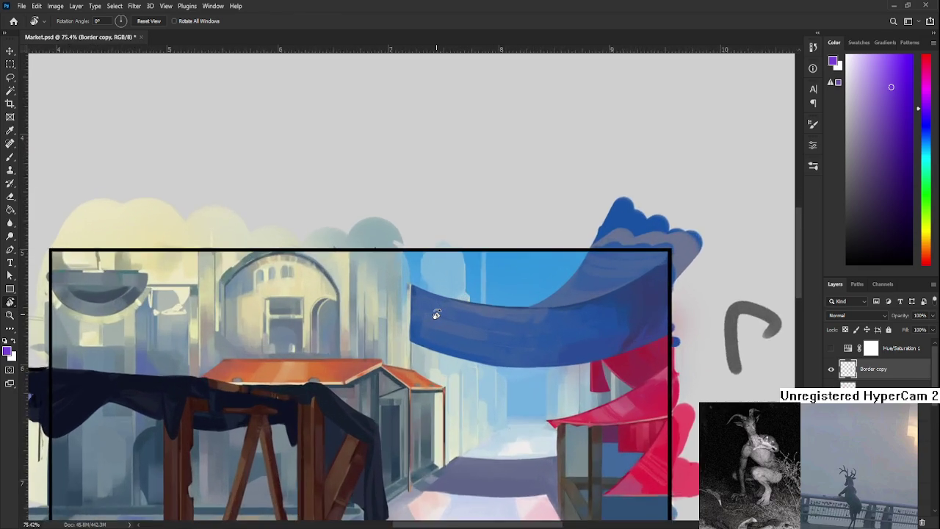
pyautogui.scroll(1, 436, 314)
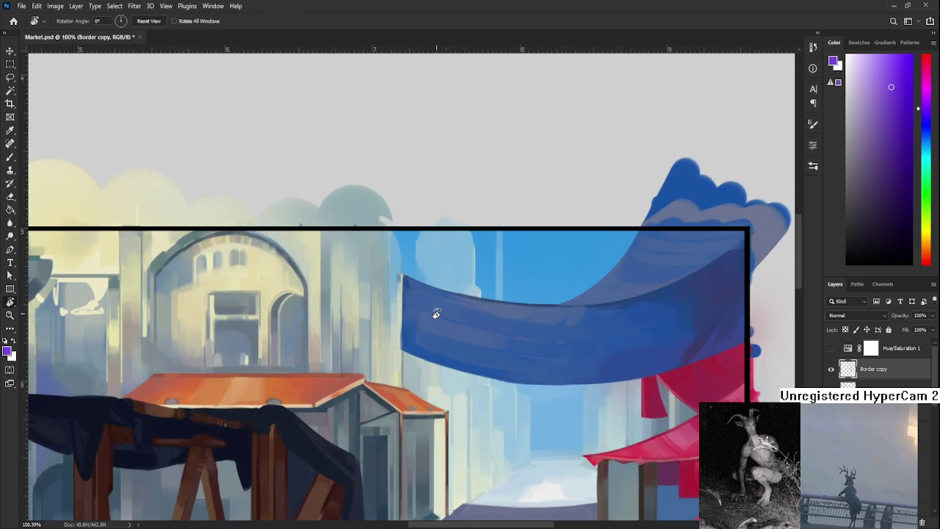
pyautogui.scroll(-1, 436, 314)
pyautogui.moveTo(399, 342); pyautogui.dragTo(357, 307)
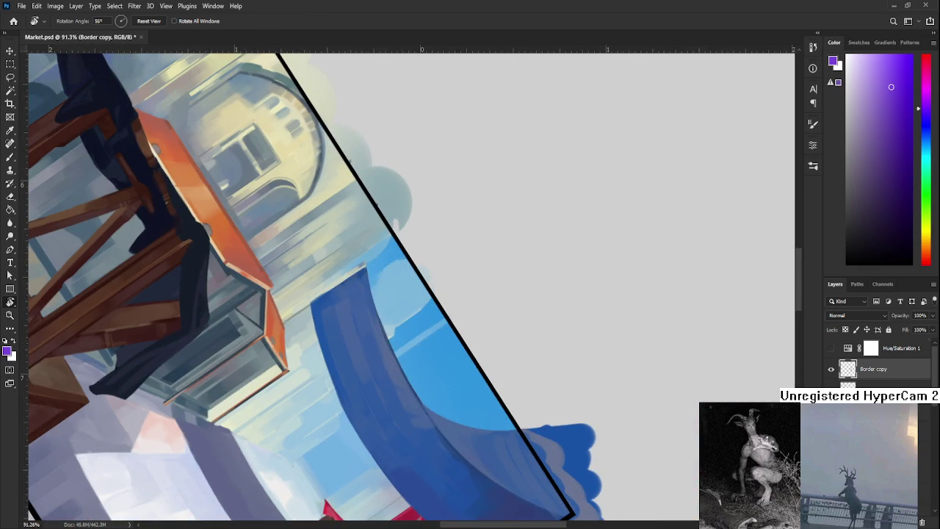
pyautogui.scroll(-3, 881, 360)
# Select Layer 28 and hide then reshow the ladder and figure layer to check the box
pyautogui.click(870, 384)
pyautogui.click(833, 383)
pyautogui.click(832, 382)
pyautogui.scroll(2, 831, 371)
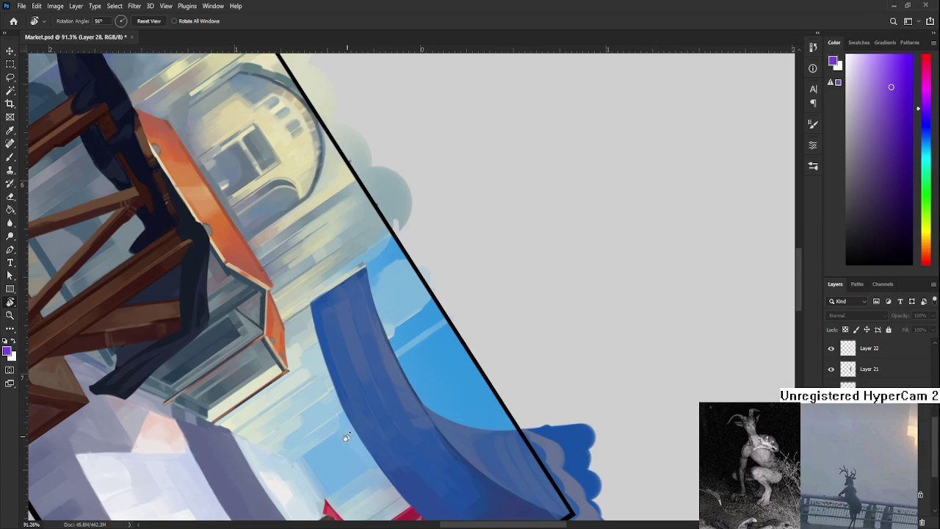
# On Layer 26, sample the banner's blue and draw a thin line along its left edge
pyautogui.moveTo(346, 439); pyautogui.dragTo(377, 324)
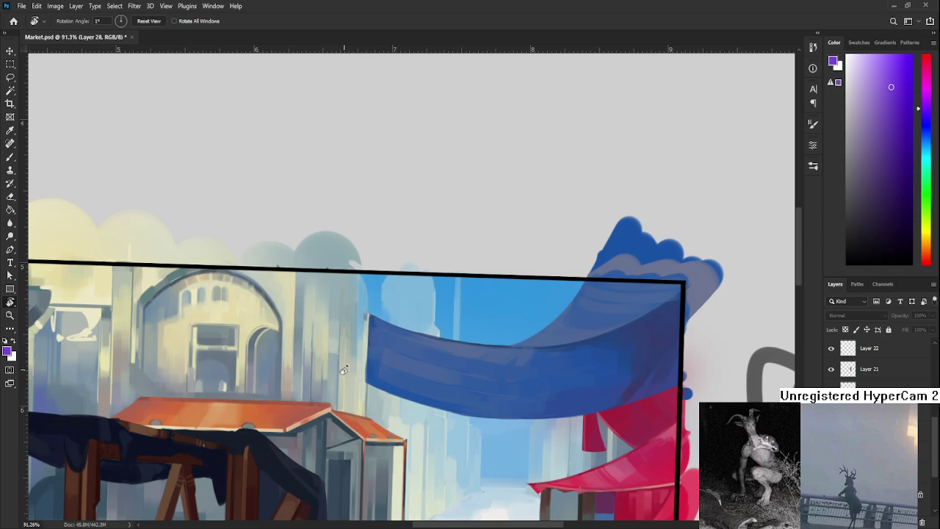
pyautogui.moveTo(506, 421); pyautogui.dragTo(539, 395)
pyautogui.scroll(5, 874, 360)
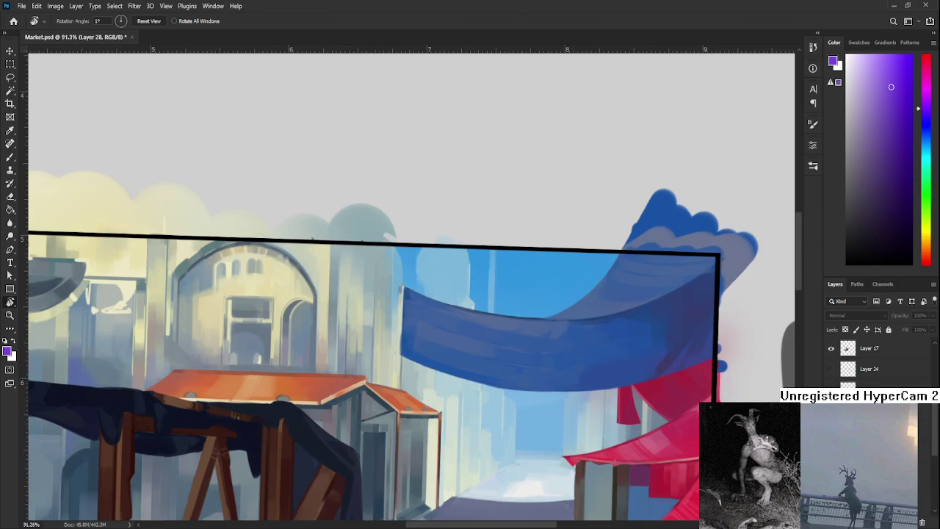
pyautogui.click(874, 383)
pyautogui.moveTo(388, 370); pyautogui.dragTo(354, 308)
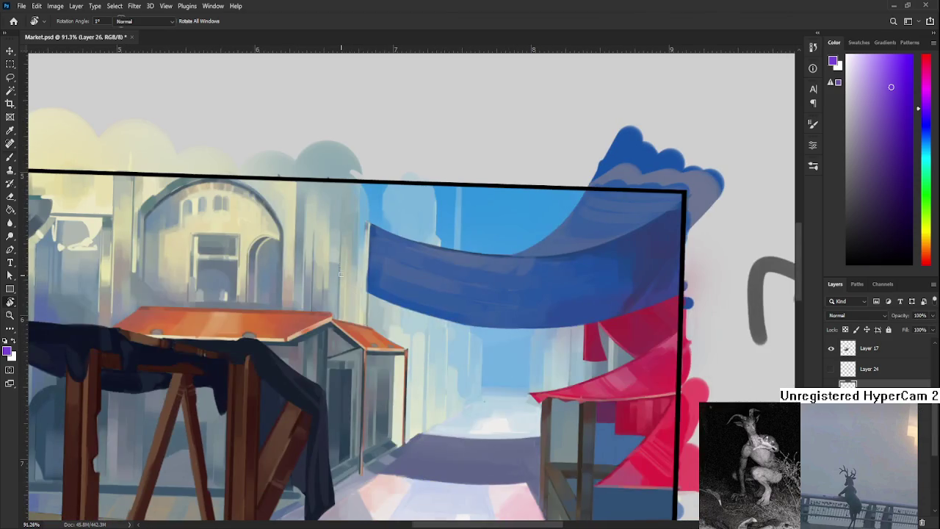
pyautogui.keyDown('alt'); pyautogui.click(374, 227); pyautogui.keyUp('alt')
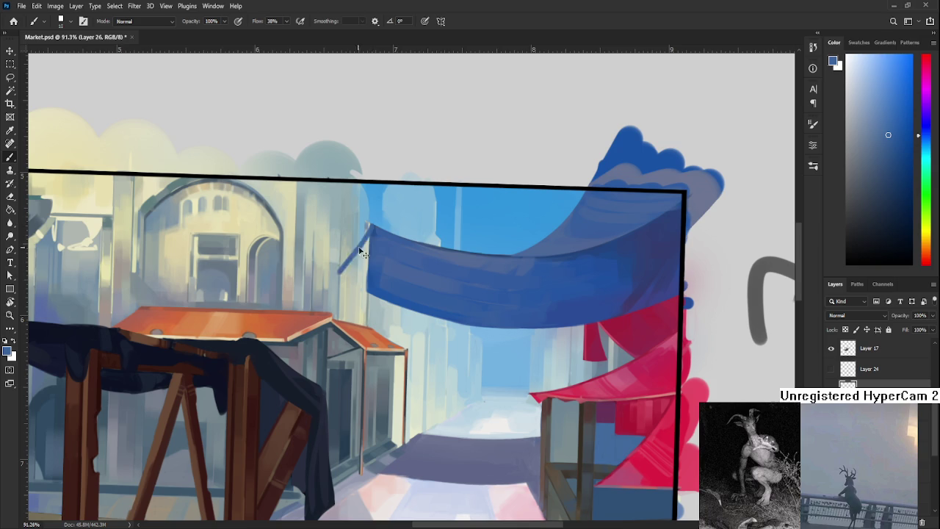
pyautogui.moveTo(370, 225); pyautogui.dragTo(360, 263)
# Redraw the awning's left edge in a darker blue sampled from the banner, retrying the stroke
pyautogui.hotkey('ctrl', 'z')
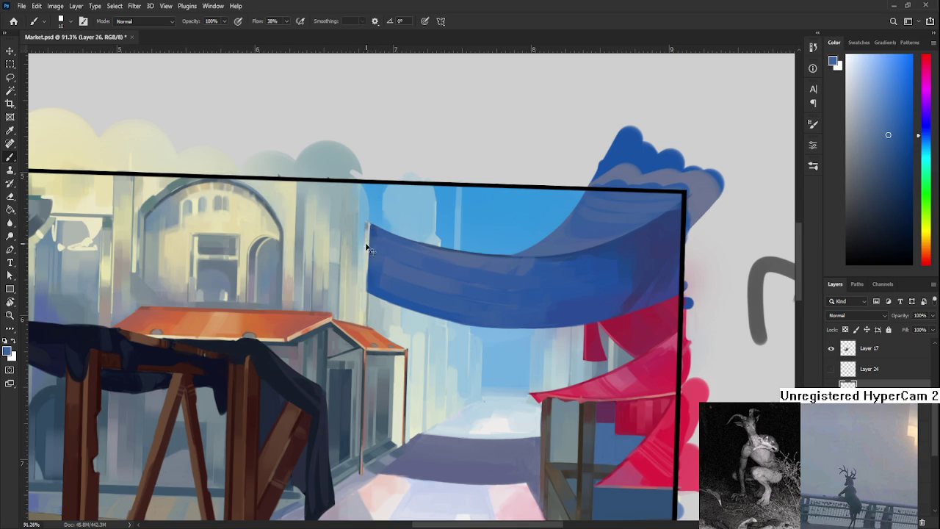
pyautogui.moveTo(369, 227); pyautogui.dragTo(339, 271)
pyautogui.moveTo(485, 261); pyautogui.dragTo(456, 277)
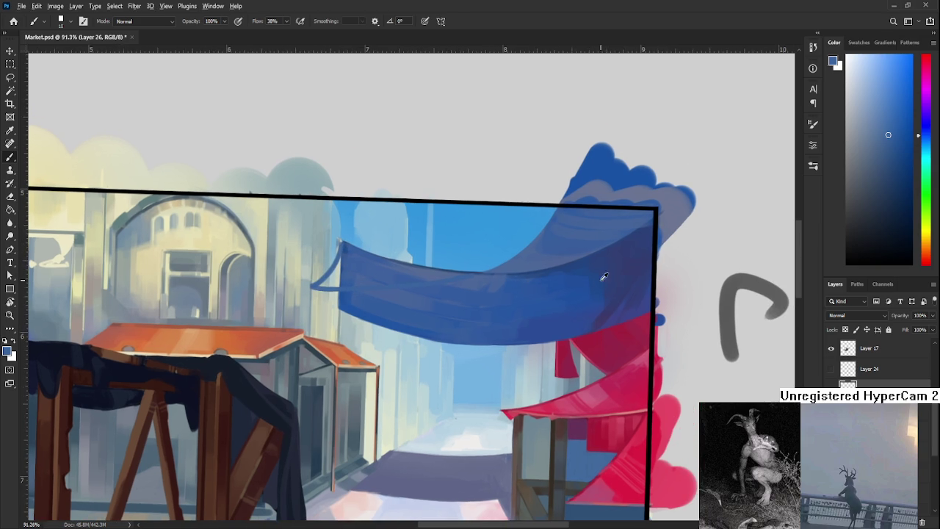
pyautogui.keyDown('alt'); pyautogui.click(623, 291); pyautogui.keyUp('alt')
pyautogui.moveTo(341, 241); pyautogui.dragTo(312, 286)
pyautogui.hotkey('ctrl', 'z')
pyautogui.moveTo(342, 240); pyautogui.dragTo(303, 292)
pyautogui.hotkey('ctrl', 'z')
pyautogui.moveTo(341, 242)
pyautogui.mouseDown()
pyautogui.moveTo(308, 288)
pyautogui.moveTo(375, 297)
pyautogui.mouseUp()
pyautogui.press('r')
pyautogui.press('b')
pyautogui.moveTo(316, 312)
pyautogui.mouseDown()
pyautogui.moveTo(360, 304)
pyautogui.moveTo(447, 258)
pyautogui.mouseUp()
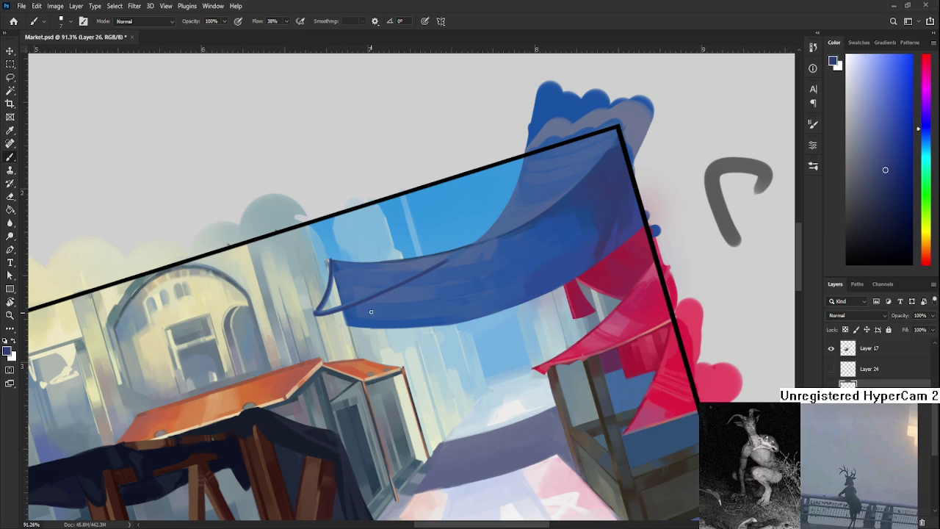
# With the view turned to about 155°, darken the ribbon's inner edge with dark strokes
pyautogui.scroll(3, 405, 304)
pyautogui.press('r')
pyautogui.moveTo(405, 304)
pyautogui.mouseDown()
pyautogui.moveTo(378, 321)
pyautogui.moveTo(391, 283)
pyautogui.moveTo(348, 306)
pyautogui.mouseUp()
pyautogui.press('b')
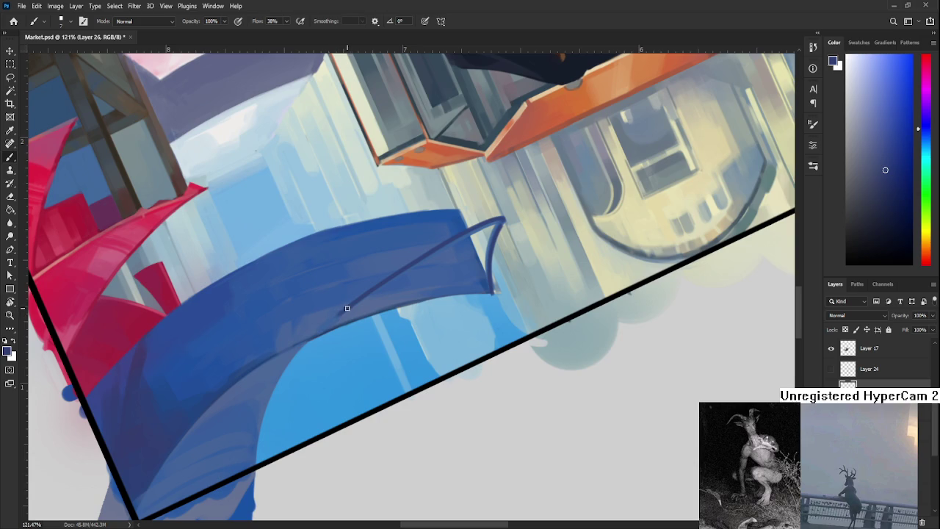
pyautogui.moveTo(314, 336)
pyautogui.mouseDown()
pyautogui.moveTo(369, 294)
pyautogui.moveTo(342, 319)
pyautogui.mouseUp()
pyautogui.moveTo(389, 301)
pyautogui.mouseDown()
pyautogui.moveTo(345, 319)
pyautogui.moveTo(367, 304)
pyautogui.mouseUp()
pyautogui.moveTo(429, 262)
pyautogui.mouseDown()
pyautogui.moveTo(375, 298)
pyautogui.moveTo(399, 282)
pyautogui.mouseUp()
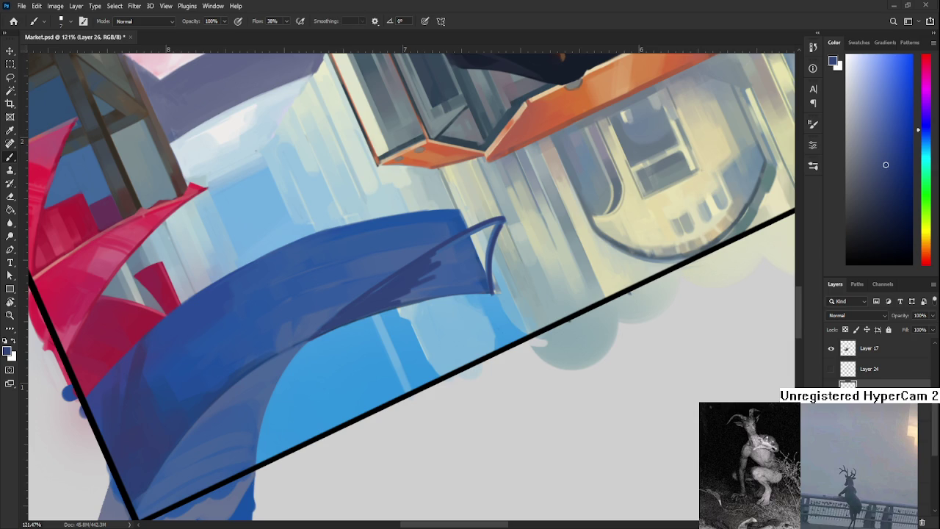
# Extend the navy shading toward the ribbon tip and lengthen the tip up and right
pyautogui.moveTo(376, 307)
pyautogui.mouseDown()
pyautogui.moveTo(360, 288)
pyautogui.moveTo(387, 275)
pyautogui.moveTo(458, 270)
pyautogui.moveTo(462, 259)
pyautogui.moveTo(367, 287)
pyautogui.moveTo(411, 261)
pyautogui.mouseUp()
pyautogui.moveTo(382, 268)
pyautogui.mouseDown()
pyautogui.moveTo(344, 301)
pyautogui.moveTo(316, 308)
pyautogui.moveTo(356, 274)
pyautogui.moveTo(325, 291)
pyautogui.moveTo(345, 277)
pyautogui.moveTo(367, 276)
pyautogui.moveTo(359, 272)
pyautogui.moveTo(372, 310)
pyautogui.moveTo(325, 315)
pyautogui.mouseUp()
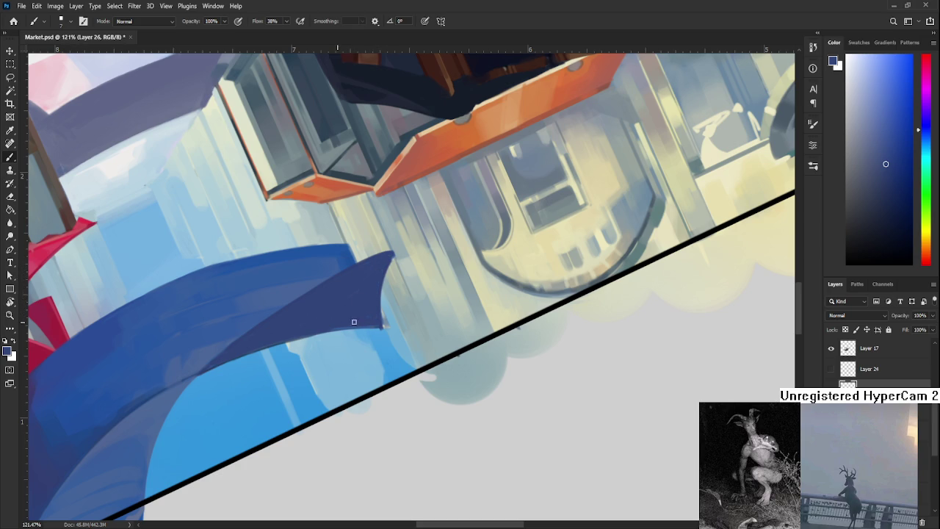
pyautogui.scroll(1, 368, 290)
pyautogui.hscroll(1, 367, 290)
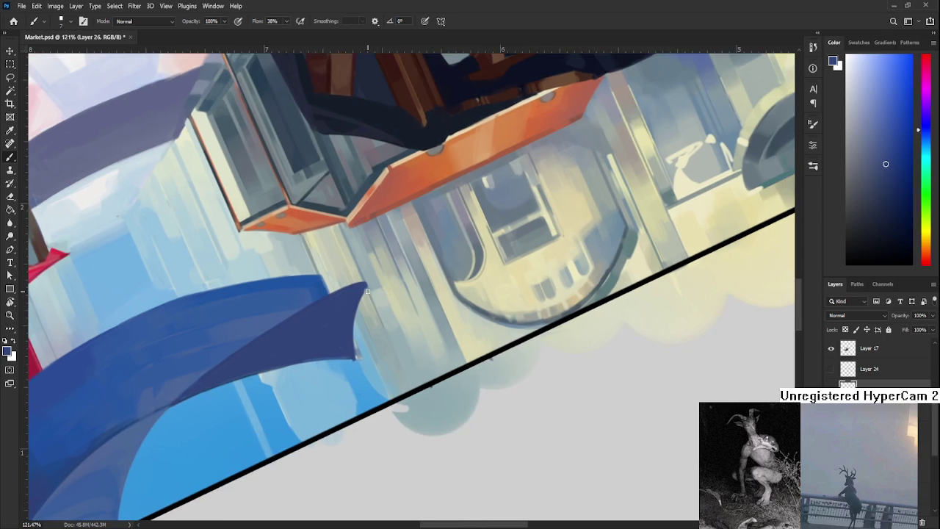
pyautogui.moveTo(363, 290); pyautogui.dragTo(372, 281)
# Rotate the canvas view around to inspect the awning, then turn it back to level
pyautogui.press('r')
pyautogui.moveTo(346, 315)
pyautogui.mouseDown()
pyautogui.moveTo(481, 307)
pyautogui.moveTo(348, 327)
pyautogui.moveTo(441, 361)
pyautogui.moveTo(439, 369)
pyautogui.moveTo(449, 307)
pyautogui.mouseUp()
pyautogui.scroll(-3, 500, 284)
pyautogui.scroll(3, 500, 285)
pyautogui.scroll(2, 499, 285)
pyautogui.moveTo(499, 285)
pyautogui.mouseDown()
pyautogui.moveTo(285, 366)
pyautogui.moveTo(309, 384)
pyautogui.mouseUp()
pyautogui.press('b')
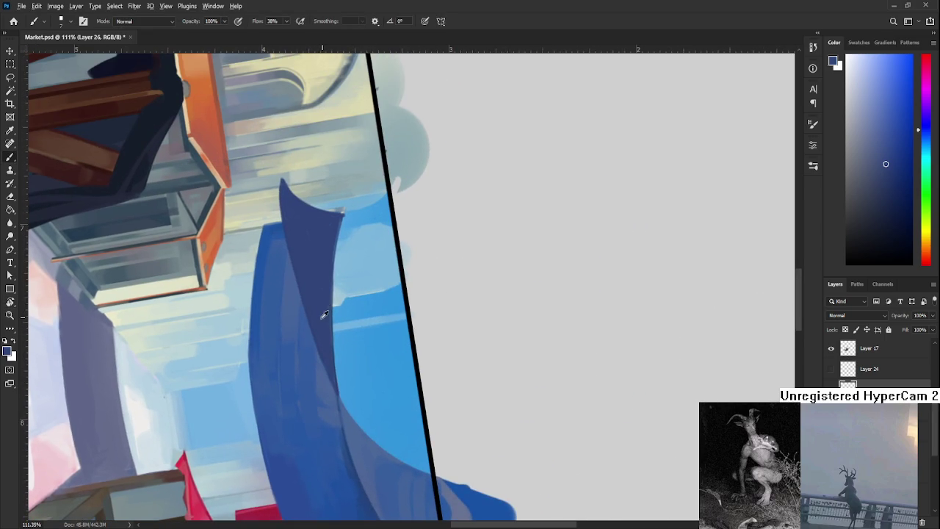
pyautogui.press('r')
pyautogui.moveTo(330, 372)
pyautogui.mouseDown()
pyautogui.moveTo(414, 350)
pyautogui.moveTo(414, 290)
pyautogui.mouseUp()
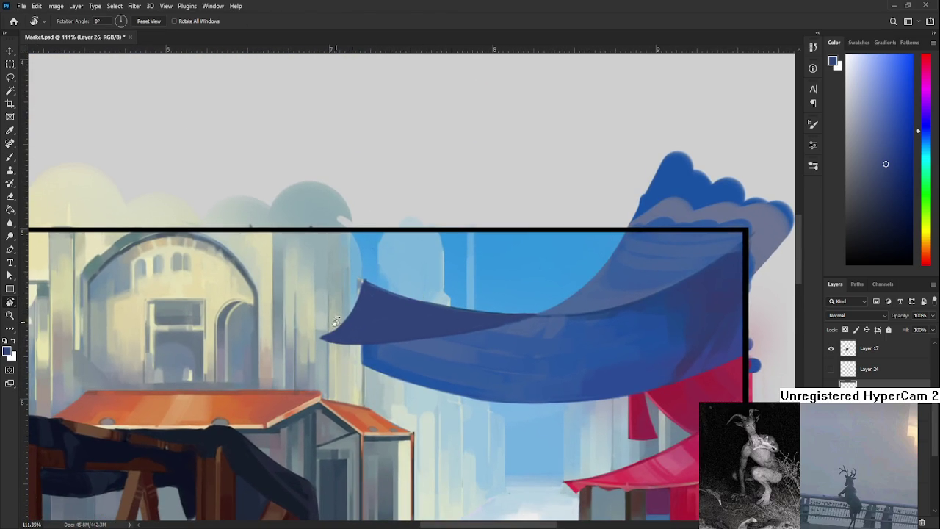
# Paint over the pale lines under the awning with a sampled pale grey-cyan
pyautogui.press('b')
pyautogui.keyDown('alt'); pyautogui.click(367, 358); pyautogui.keyUp('alt')
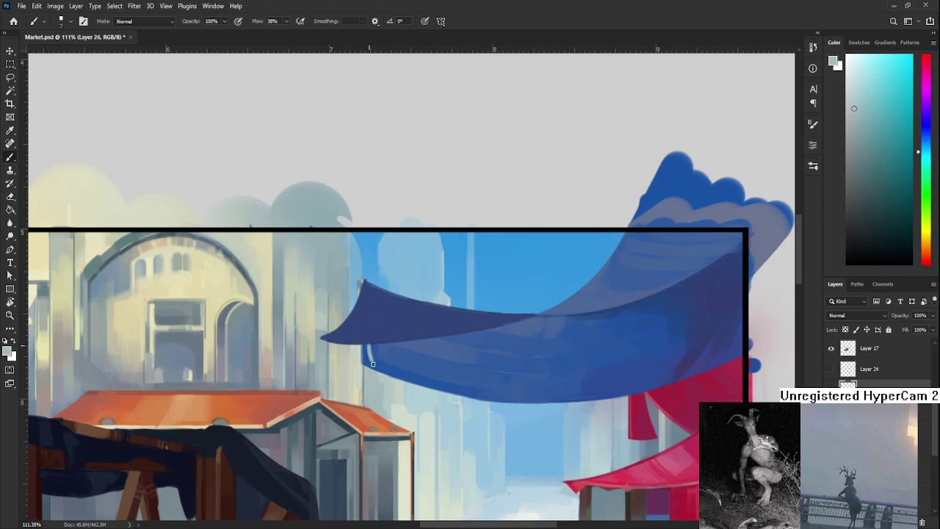
pyautogui.moveTo(366, 354); pyautogui.dragTo(372, 370)
pyautogui.hotkey('ctrl', ',')
pyautogui.hotkey('ctrl', ',')
pyautogui.hotkey('ctrl', ',')
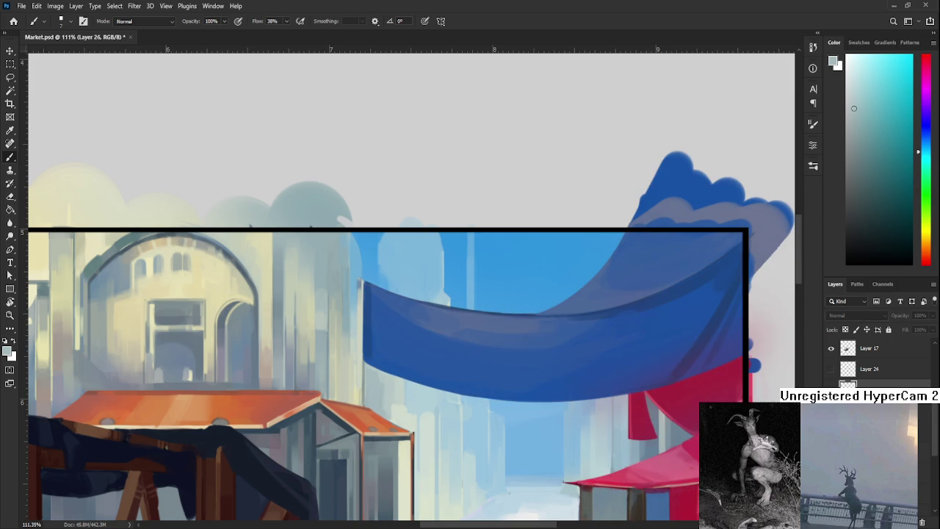
# Erase a strip along the awning's left edge, toggling undo and redo to compare
pyautogui.press('e')
pyautogui.moveTo(362, 344); pyautogui.dragTo(380, 367)
pyautogui.hotkey('ctrl', 'z')
pyautogui.hotkey('ctrl', 'shift', 'z')
pyautogui.hotkey('ctrl', 'z')
pyautogui.hotkey('ctrl', 'shift', 'z')
pyautogui.hotkey('ctrl', 'z')
pyautogui.hotkey('ctrl', 'shift', 'z')
pyautogui.hotkey('ctrl', 'z')
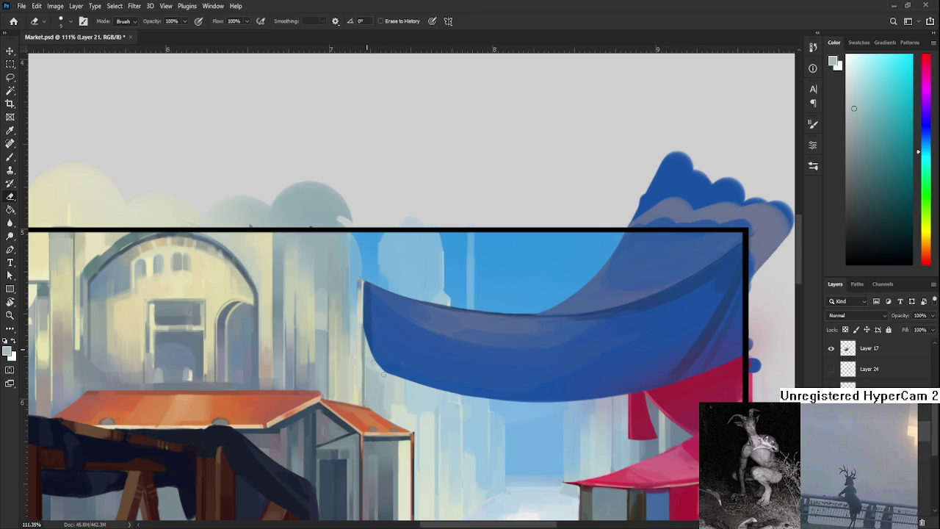
pyautogui.hotkey('ctrl', 'shift', 'z')
# Shape the awning's left end into a pointed flap and erase stray paint beneath it
pyautogui.moveTo(371, 345)
pyautogui.mouseDown()
pyautogui.moveTo(321, 340)
pyautogui.moveTo(309, 356)
pyautogui.mouseUp()
pyautogui.hotkey('ctrl', 'z')
pyautogui.hotkey('ctrl', 'shift', 'z')
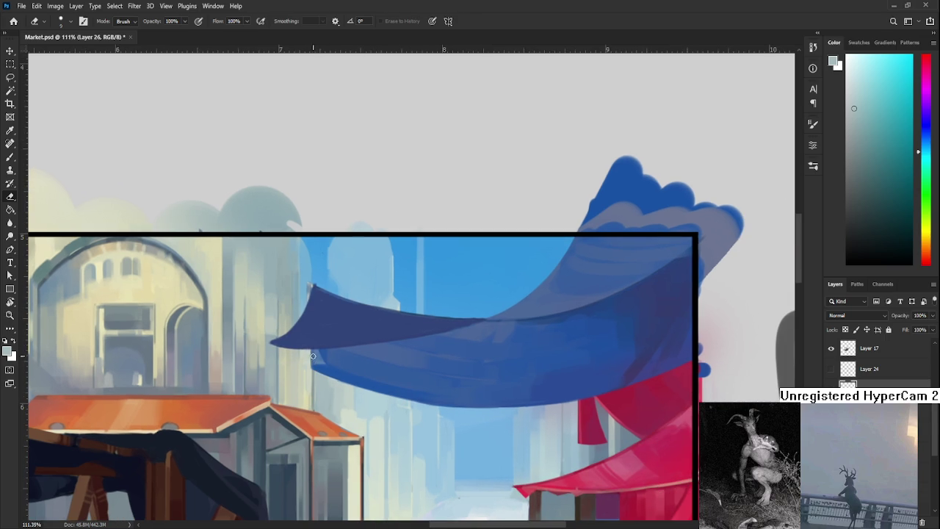
pyautogui.moveTo(316, 351)
pyautogui.mouseDown()
pyautogui.moveTo(338, 382)
pyautogui.moveTo(308, 360)
pyautogui.mouseUp()
# Add a thin dark-blue curve along the awning edge and fit the painting on screen
pyautogui.moveTo(350, 381); pyautogui.dragTo(365, 368)
pyautogui.press('b')
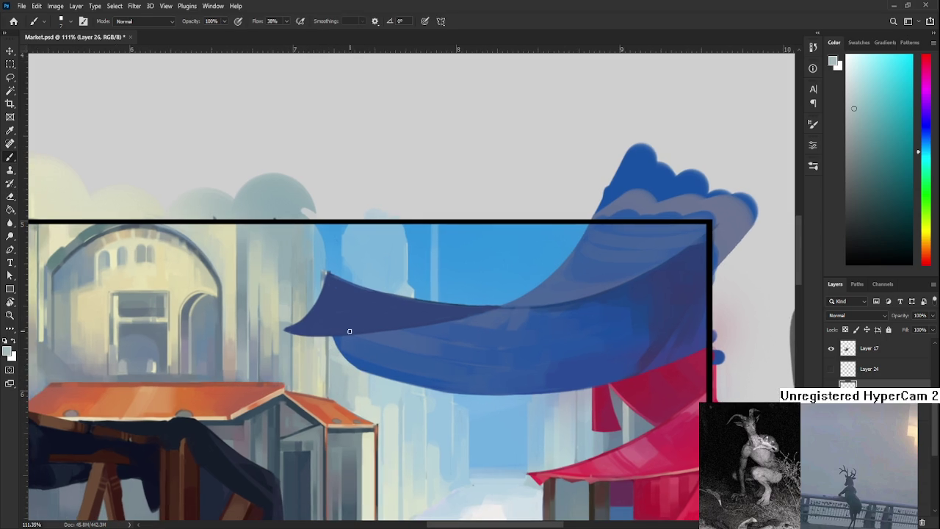
pyautogui.keyDown('alt'); pyautogui.click(372, 328); pyautogui.keyUp('alt')
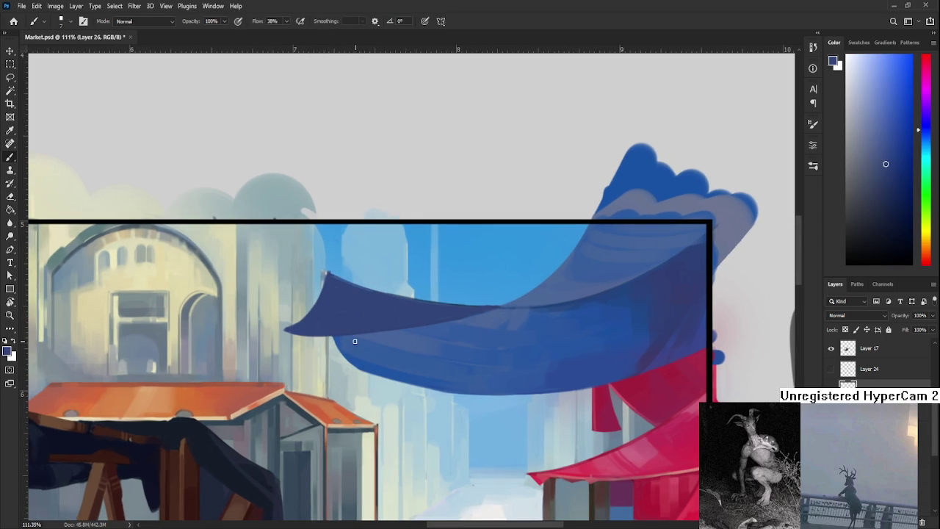
pyautogui.moveTo(356, 336); pyautogui.dragTo(344, 367)
pyautogui.hotkey('ctrl', '0')
pyautogui.keyDown('alt'); pyautogui.click(599, 328); pyautogui.keyUp('alt')
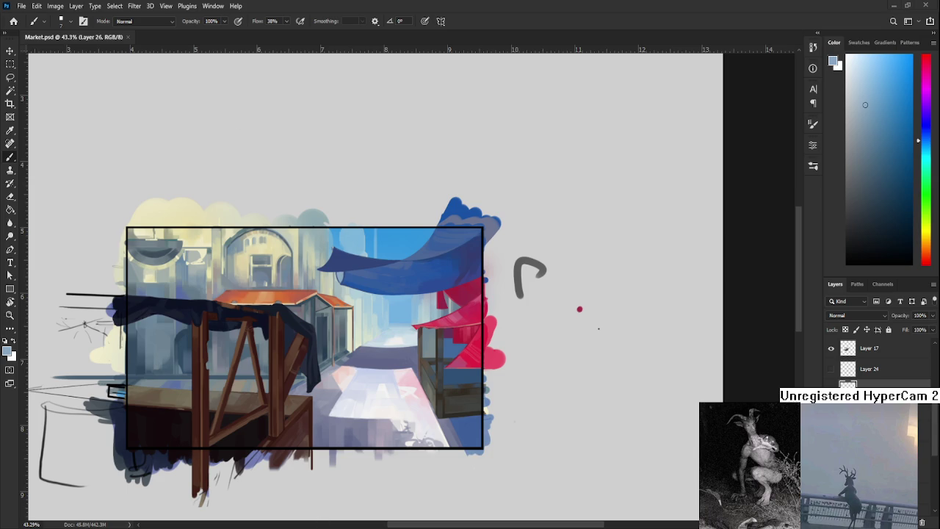
pyautogui.click(14, 20)
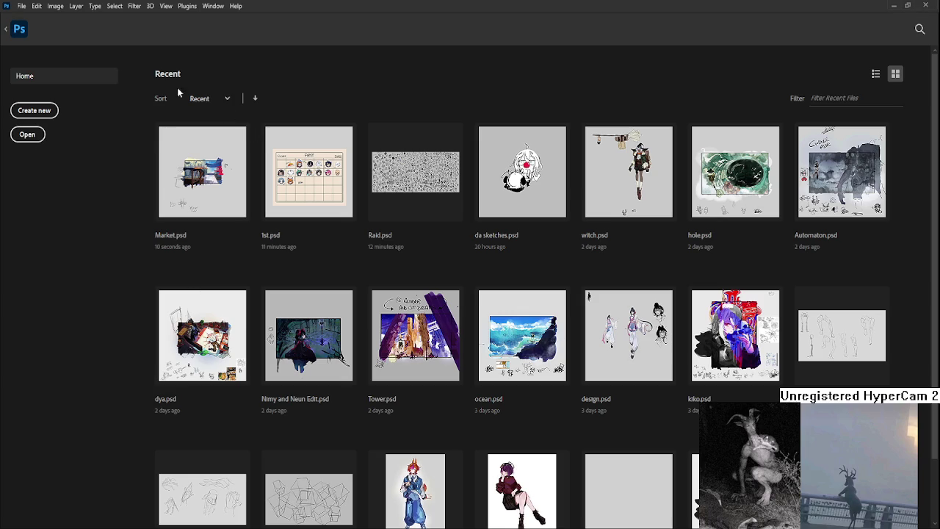
pyautogui.press('Escape')
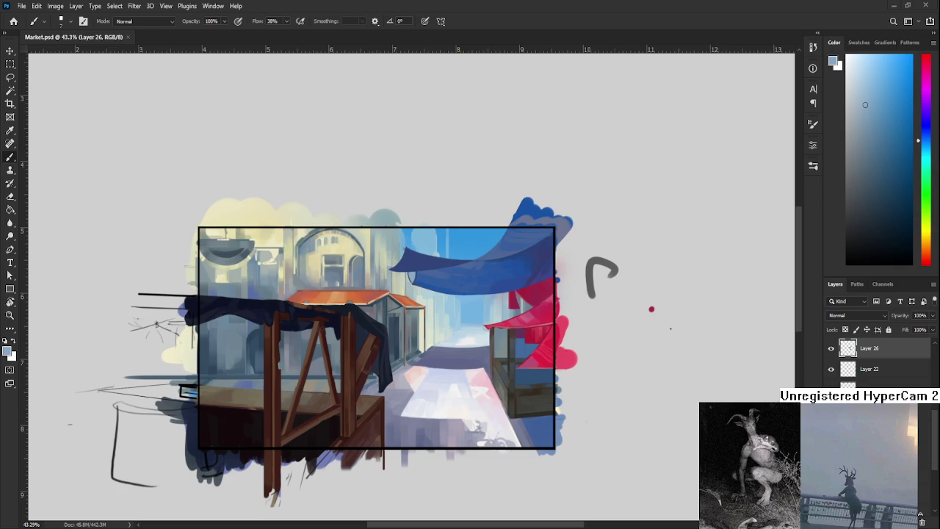
pyautogui.scroll(-2, 223, 371)
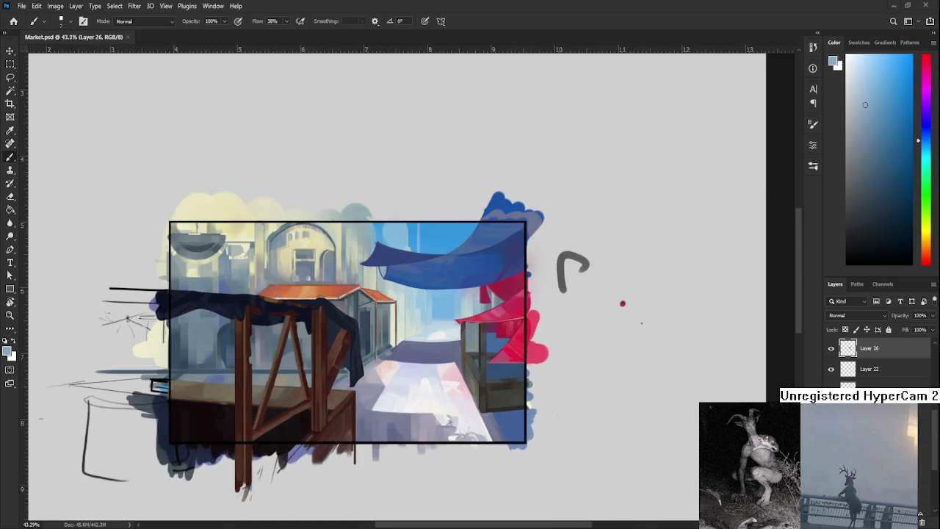
pyautogui.scroll(4, 309, 393)
pyautogui.scroll(-1, 310, 393)
pyautogui.scroll(-1, 309, 393)
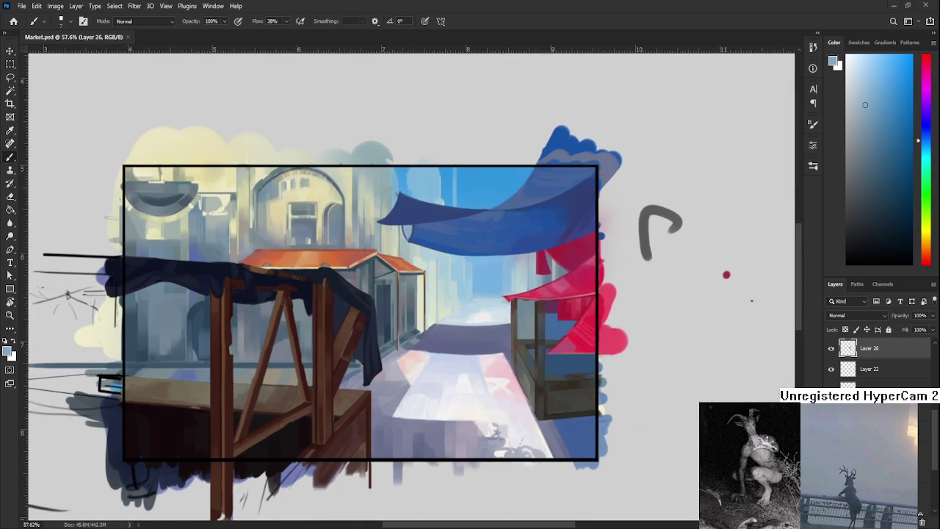
pyautogui.scroll(-1, 309, 393)
pyautogui.scroll(-1, 309, 393)
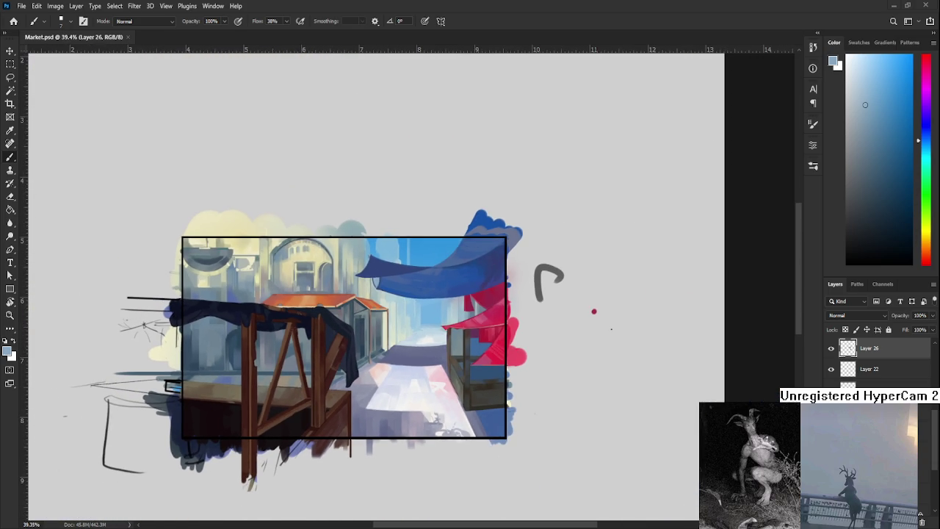
pyautogui.scroll(1, 330, 408)
pyautogui.scroll(2, 329, 408)
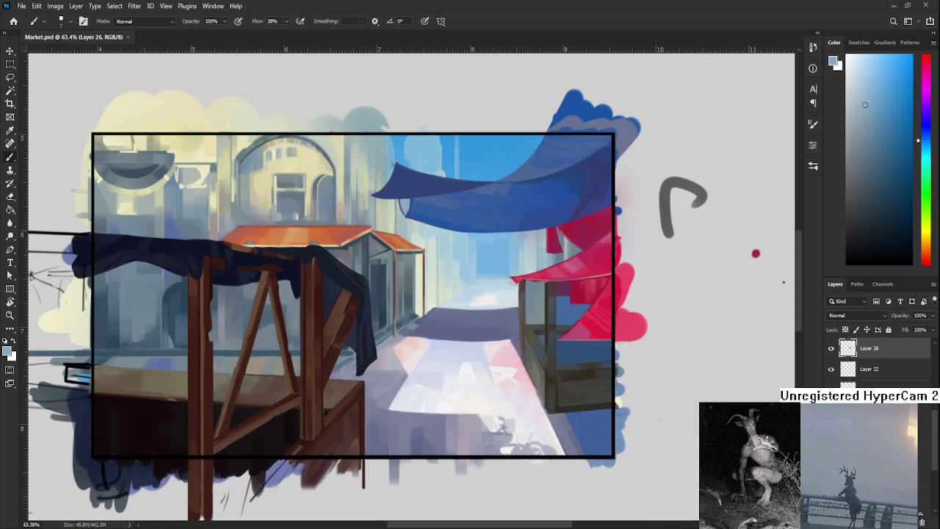
pyautogui.scroll(-1, 341, 407)
pyautogui.scroll(-2, 340, 407)
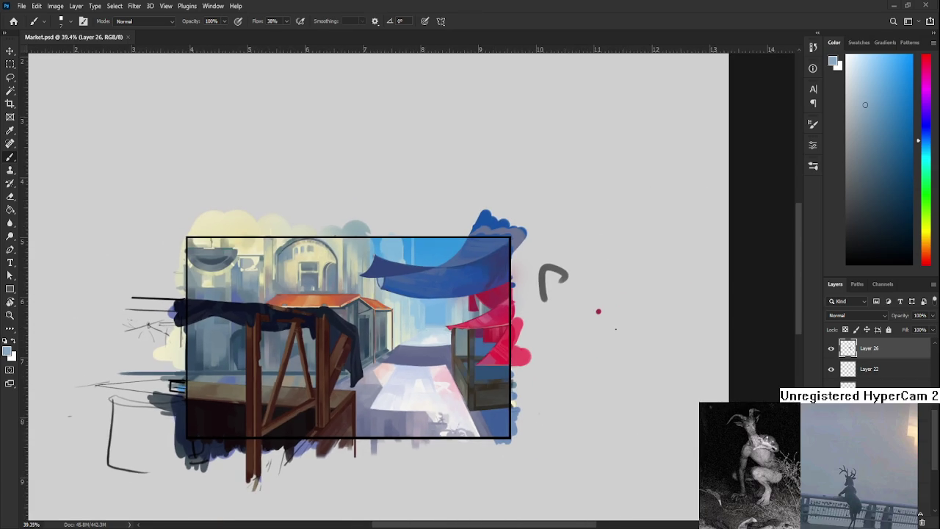
pyautogui.scroll(1, 390, 448)
pyautogui.scroll(1, 390, 448)
pyautogui.scroll(-1, 390, 448)
pyautogui.scroll(-1, 390, 448)
pyautogui.moveTo(338, 388); pyautogui.dragTo(381, 394)
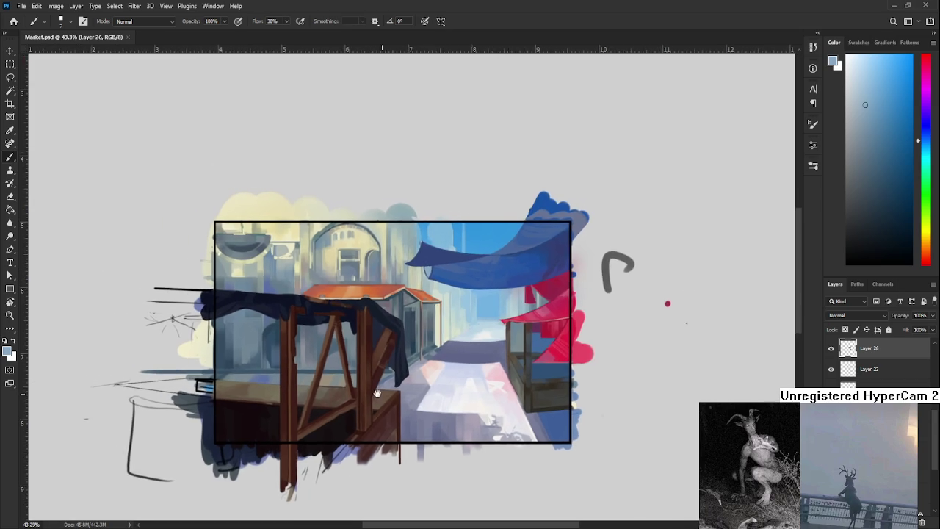
pyautogui.scroll(2, 382, 395)
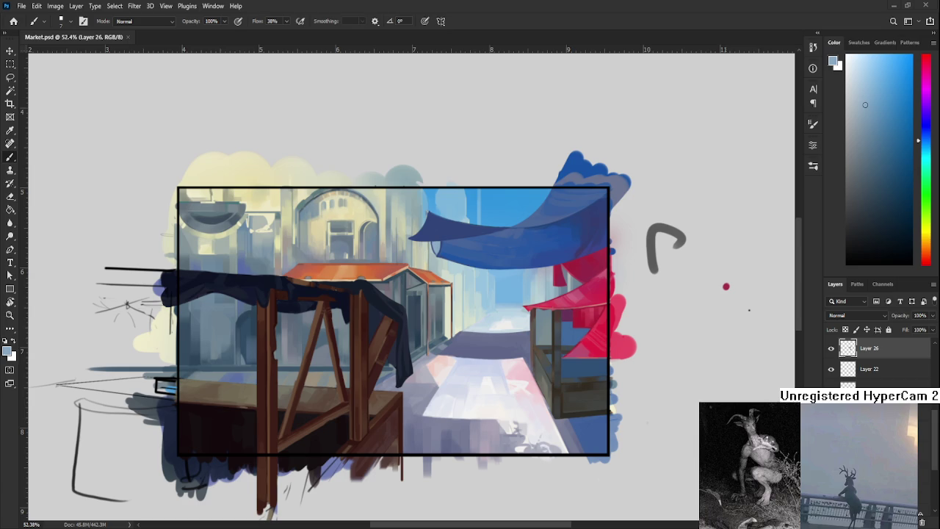
pyautogui.scroll(2, 882, 360)
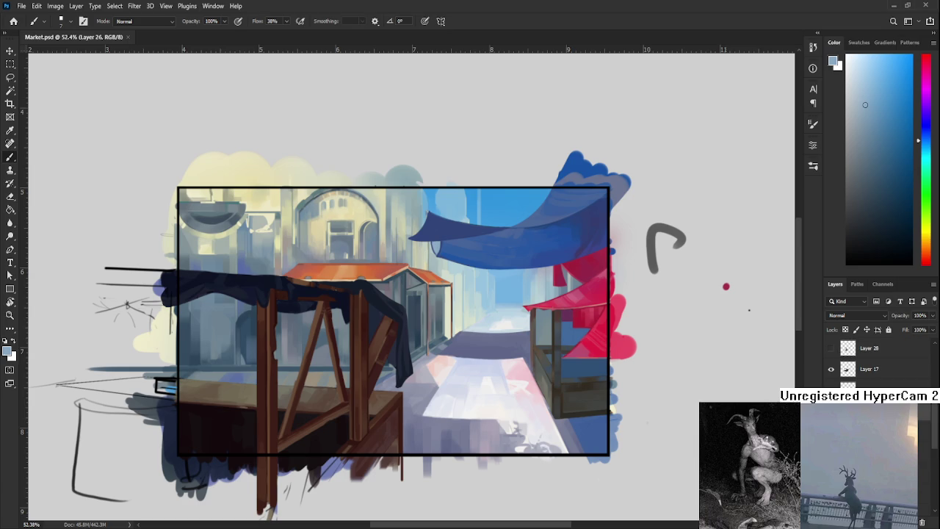
pyautogui.scroll(-2, 832, 376)
pyautogui.click(833, 375)
pyautogui.click(832, 374)
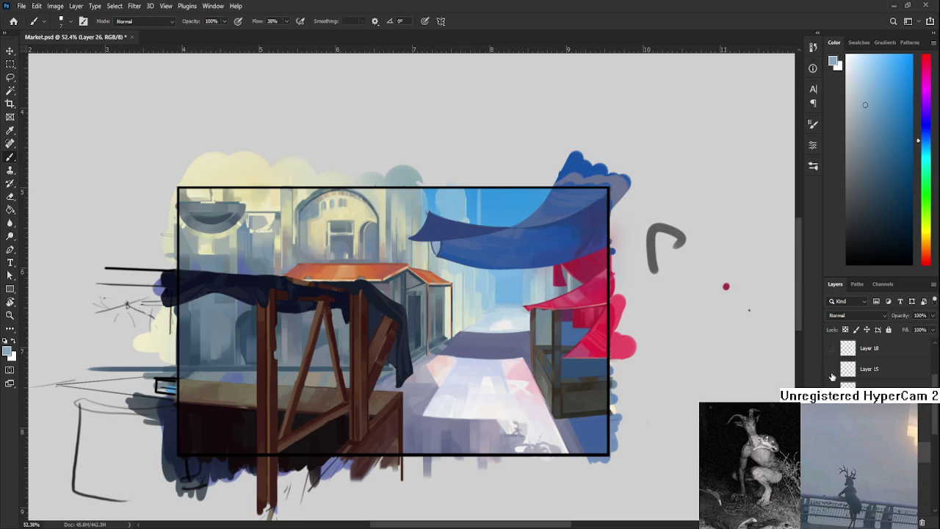
# Zoom in on the wooden stall, add new empty Layer 29, and sample near-black as foreground
pyautogui.hotkey('ctrl', 'z')
pyautogui.hotkey('ctrl', 'shift', 'z')
pyautogui.hotkey('ctrl', 'z')
pyautogui.scroll(2, 350, 412)
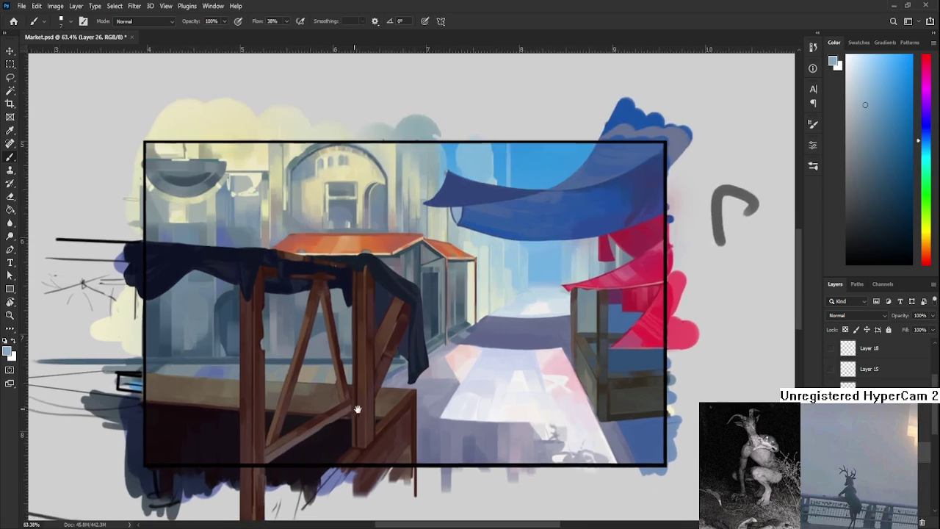
pyautogui.moveTo(350, 413); pyautogui.dragTo(490, 461)
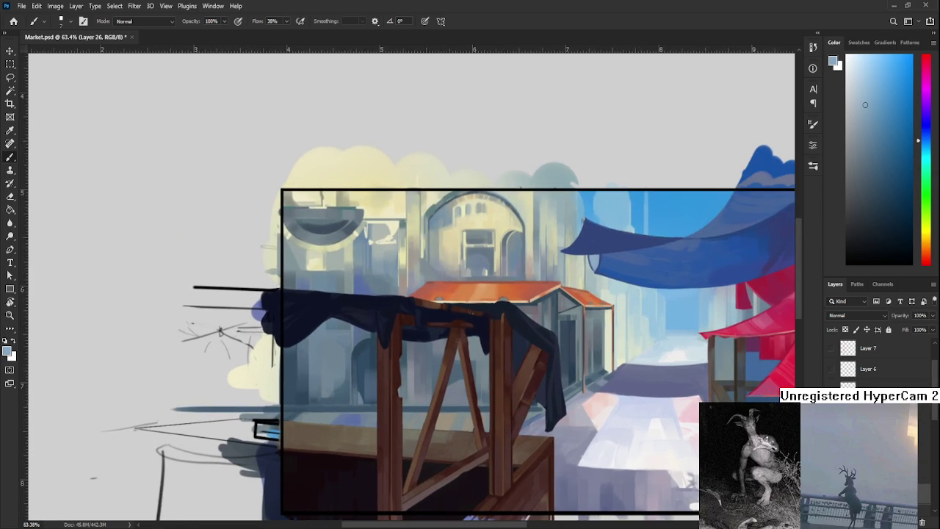
pyautogui.hotkey('alt', ']')
pyautogui.hotkey('alt', ']')
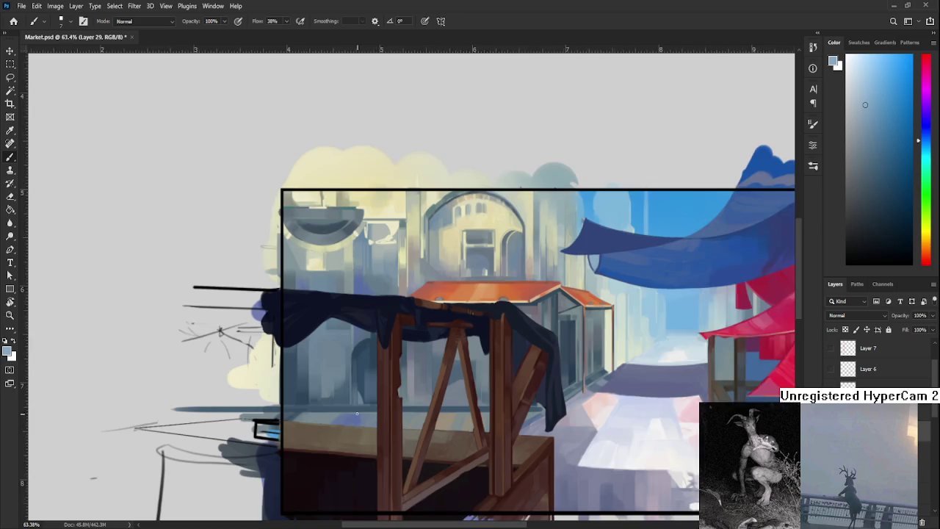
pyautogui.scroll(2, 357, 413)
pyautogui.keyDown('alt'); pyautogui.click(375, 445); pyautogui.keyUp('alt')
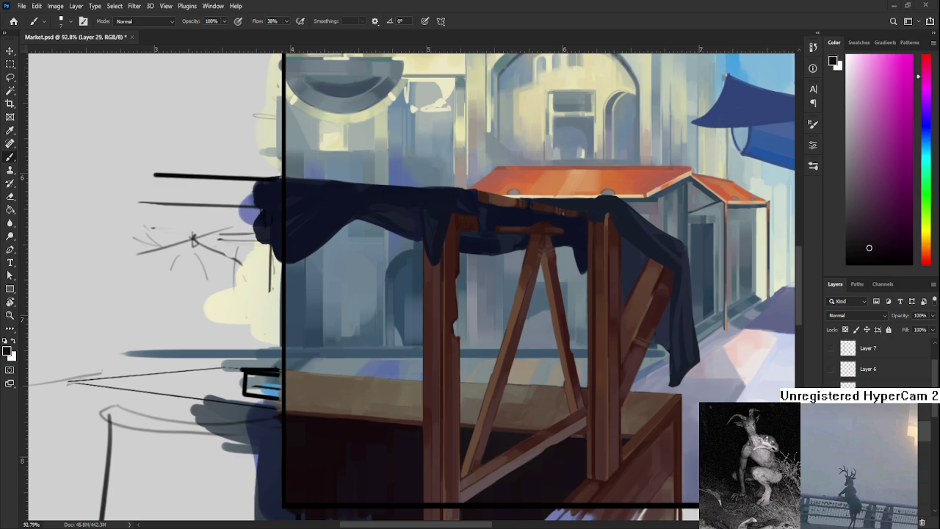
# Zoom in on the stall and sample the tabletop's dark red as the foreground colour
pyautogui.scroll(-1, 390, 396)
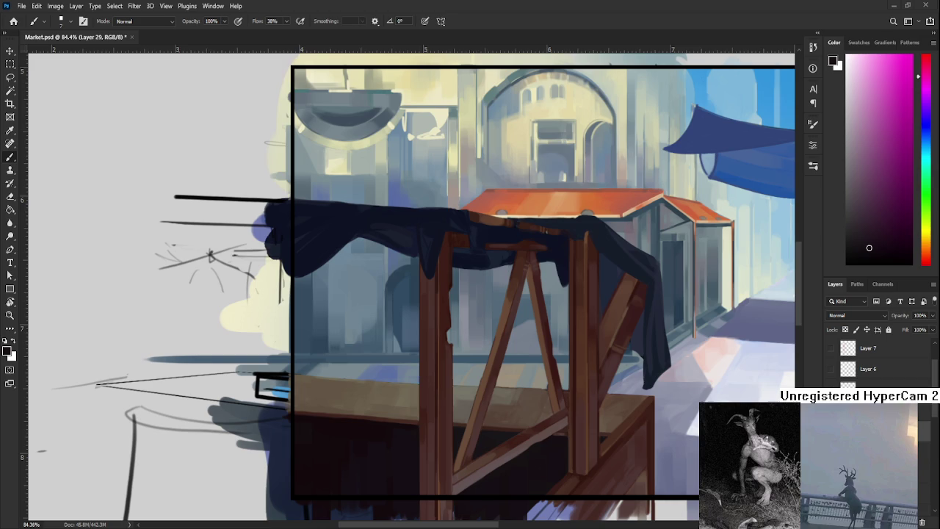
pyautogui.scroll(2, 316, 430)
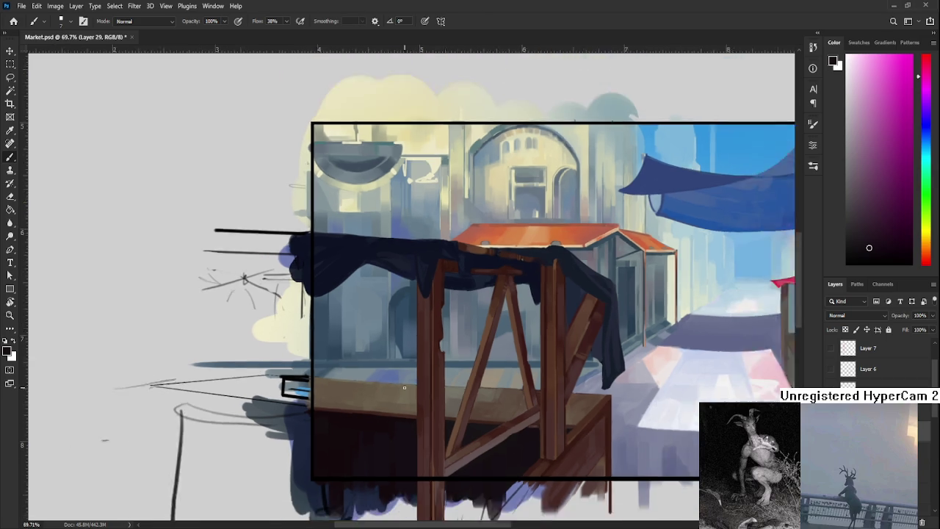
pyautogui.keyDown('alt'); pyautogui.click(355, 418); pyautogui.keyUp('alt')
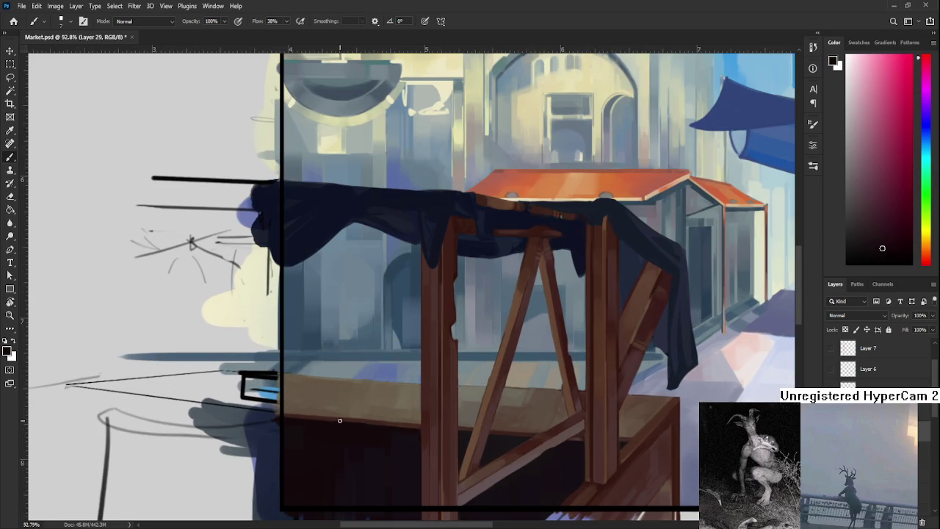
pyautogui.moveTo(349, 408)
pyautogui.mouseDown()
pyautogui.moveTo(387, 367)
pyautogui.moveTo(355, 373)
pyautogui.moveTo(361, 352)
pyautogui.mouseUp()
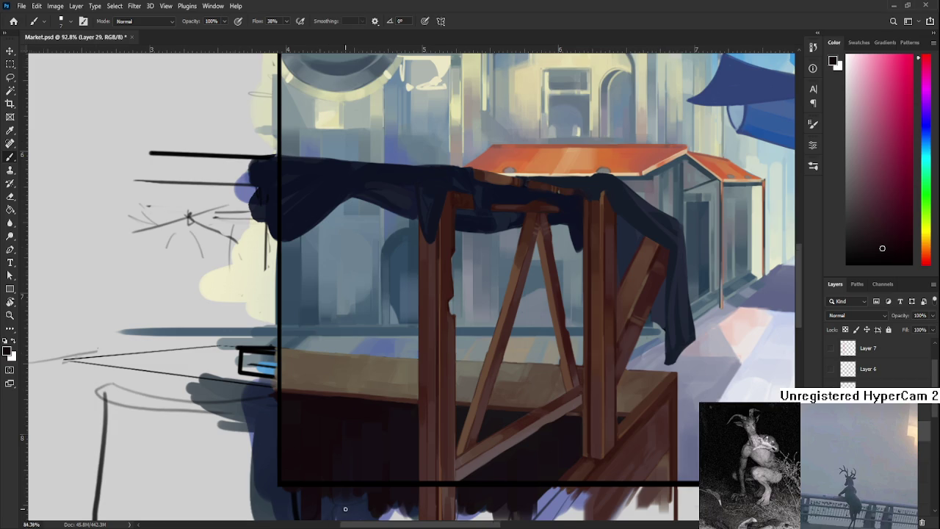
# Bring the sketches below the painting into view, set the colour to pure black, and select Layer 9
pyautogui.scroll(-5, 388, 294)
pyautogui.moveTo(388, 499); pyautogui.dragTo(388, 220)
pyautogui.moveTo(918, 222); pyautogui.dragTo(835, 255)
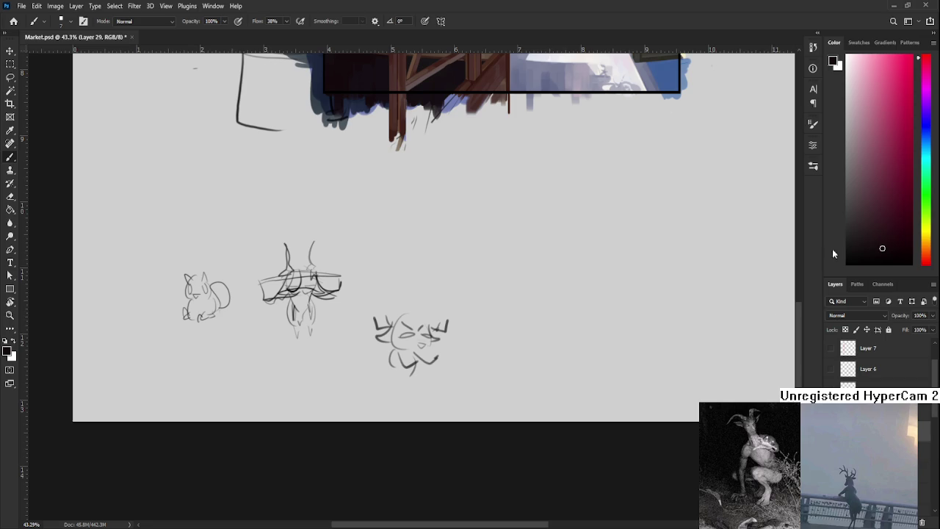
pyautogui.scroll(-5, 874, 456)
pyautogui.click(874, 455)
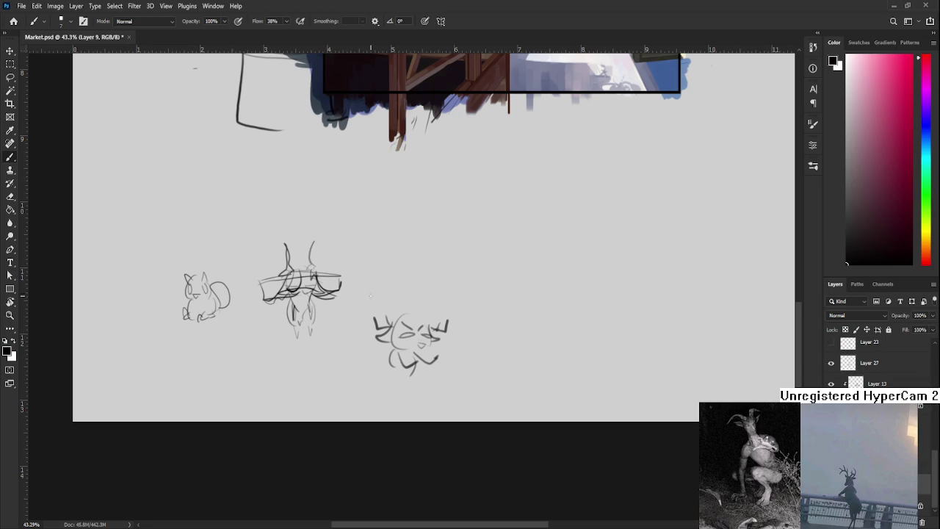
# Sketch the small creature's head and face below the horned figure, then save Market.psd
pyautogui.moveTo(292, 366)
pyautogui.mouseDown()
pyautogui.moveTo(301, 378)
pyautogui.moveTo(326, 374)
pyautogui.mouseUp()
pyautogui.hotkey('ctrl', 'z')
pyautogui.moveTo(297, 370)
pyautogui.mouseDown()
pyautogui.moveTo(320, 390)
pyautogui.moveTo(306, 379)
pyautogui.moveTo(326, 373)
pyautogui.moveTo(304, 370)
pyautogui.moveTo(339, 379)
pyautogui.moveTo(296, 366)
pyautogui.moveTo(335, 366)
pyautogui.moveTo(304, 391)
pyautogui.mouseUp()
pyautogui.hotkey('ctrl', 'z')
pyautogui.hotkey('ctrl', 'z')
pyautogui.hotkey('ctrl', 'z')
pyautogui.hotkey('ctrl', 'z')
pyautogui.hotkey('ctrl', 'z')
pyautogui.hotkey('ctrl', 'z')
pyautogui.moveTo(323, 379)
pyautogui.mouseDown()
pyautogui.moveTo(325, 392)
pyautogui.moveTo(305, 390)
pyautogui.moveTo(327, 387)
pyautogui.moveTo(317, 396)
pyautogui.moveTo(326, 401)
pyautogui.moveTo(333, 391)
pyautogui.mouseUp()
pyautogui.hotkey('ctrl', 's')
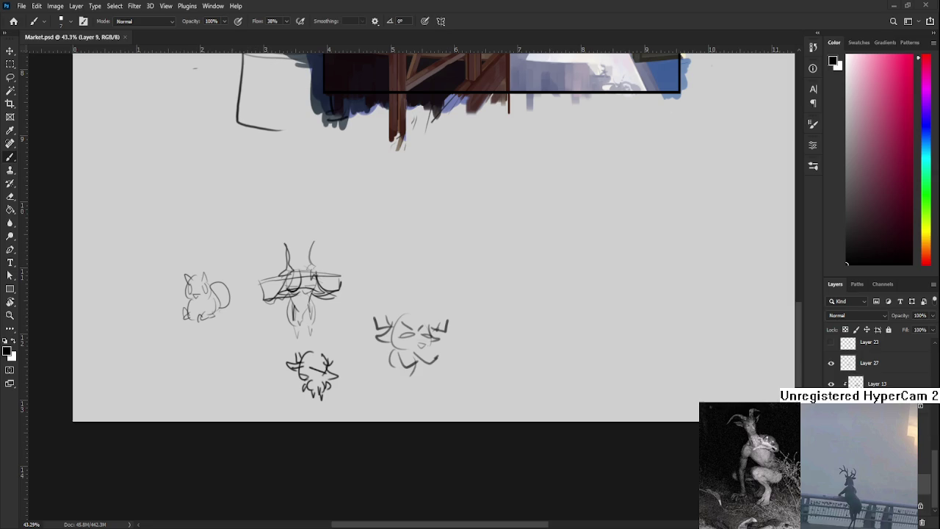
pyautogui.scroll(3, 321, 394)
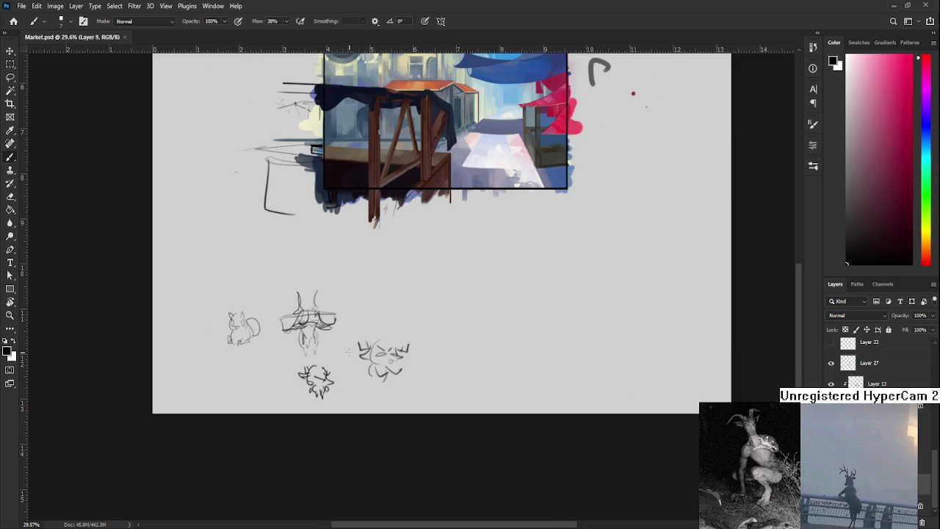
pyautogui.scroll(2, 367, 345)
pyautogui.scroll(1, 417, 340)
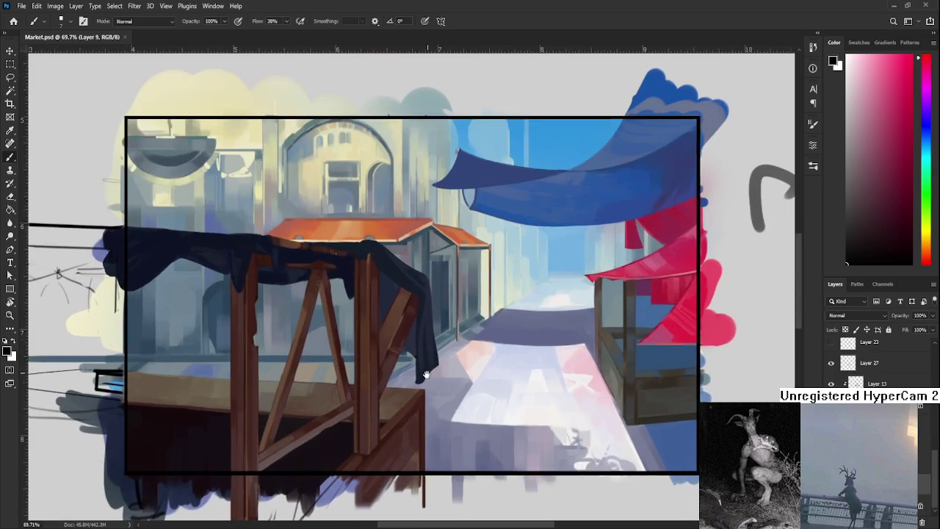
pyautogui.scroll(1, 418, 341)
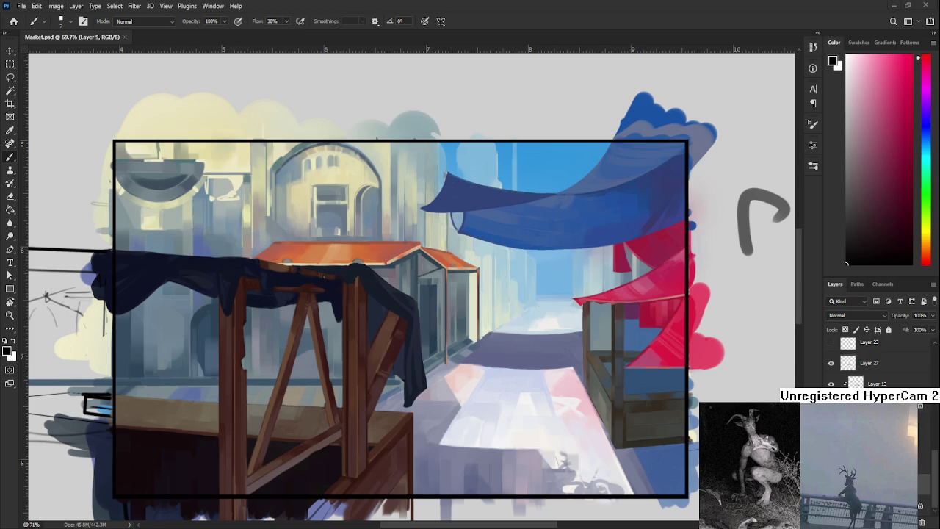
pyautogui.scroll(-2, 306, 507)
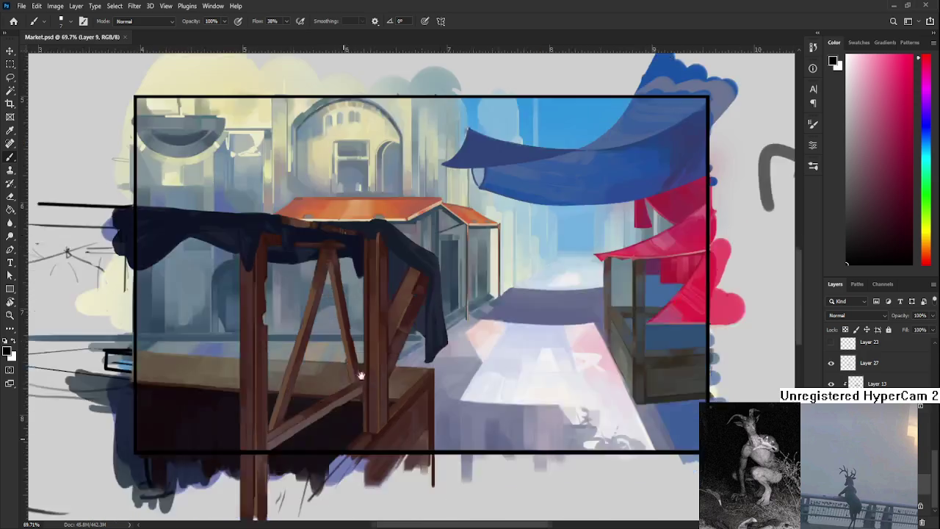
pyautogui.scroll(-10, 411, 258)
pyautogui.hscroll(-3, 411, 258)
pyautogui.scroll(-3, 478, 343)
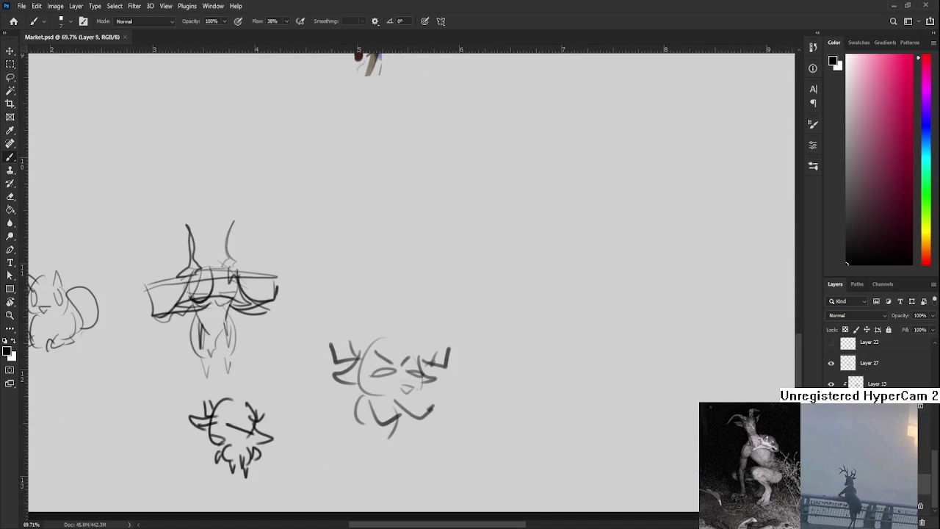
# Draw the new creature's head outline and base, removing the misplaced lower stroke
pyautogui.scroll(-2, 368, 331)
pyautogui.hscroll(-1, 367, 331)
pyautogui.moveTo(378, 385); pyautogui.dragTo(370, 412)
pyautogui.moveTo(399, 387)
pyautogui.mouseDown()
pyautogui.moveTo(402, 410)
pyautogui.moveTo(374, 432)
pyautogui.moveTo(417, 429)
pyautogui.moveTo(400, 411)
pyautogui.moveTo(403, 431)
pyautogui.moveTo(399, 411)
pyautogui.moveTo(366, 425)
pyautogui.moveTo(373, 434)
pyautogui.mouseUp()
pyautogui.hotkey('ctrl', 'z')
pyautogui.hotkey('ctrl', 'z')
pyautogui.moveTo(398, 415)
pyautogui.mouseDown()
pyautogui.moveTo(420, 410)
pyautogui.moveTo(398, 442)
pyautogui.moveTo(412, 441)
pyautogui.mouseUp()
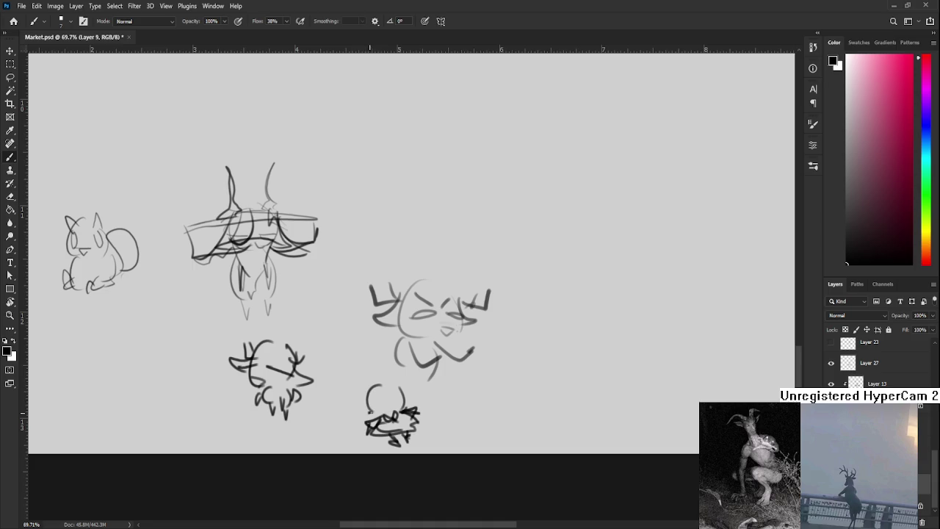
# Scribble detail, antler strokes and a rising curve onto the small creature sketch
pyautogui.moveTo(369, 408); pyautogui.dragTo(406, 400)
pyautogui.moveTo(384, 410)
pyautogui.mouseDown()
pyautogui.moveTo(395, 404)
pyautogui.moveTo(359, 413)
pyautogui.moveTo(413, 381)
pyautogui.mouseUp()
pyautogui.moveTo(402, 371)
pyautogui.mouseDown()
pyautogui.moveTo(400, 385)
pyautogui.moveTo(420, 382)
pyautogui.mouseUp()
pyautogui.moveTo(408, 399)
pyautogui.mouseDown()
pyautogui.moveTo(416, 394)
pyautogui.moveTo(350, 418)
pyautogui.mouseUp()
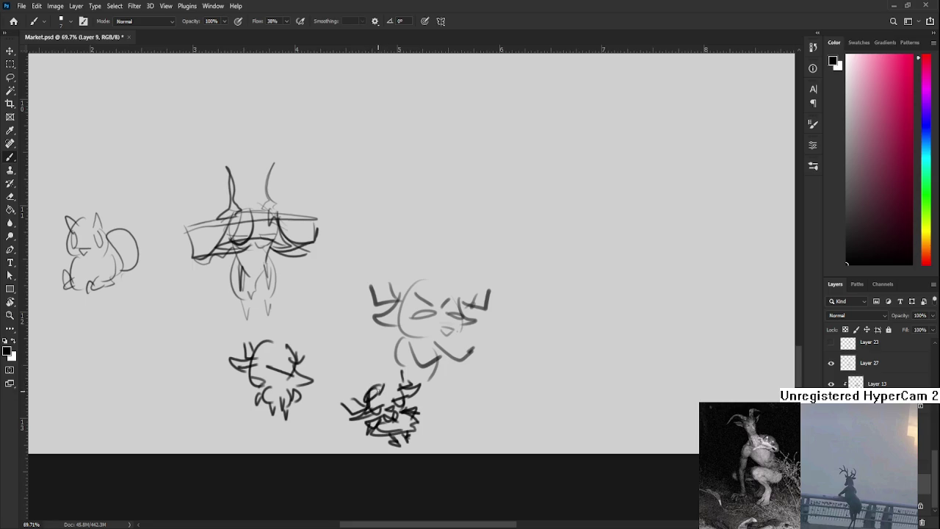
pyautogui.moveTo(367, 396)
pyautogui.mouseDown()
pyautogui.moveTo(387, 372)
pyautogui.moveTo(356, 417)
pyautogui.moveTo(400, 383)
pyautogui.moveTo(361, 429)
pyautogui.mouseUp()
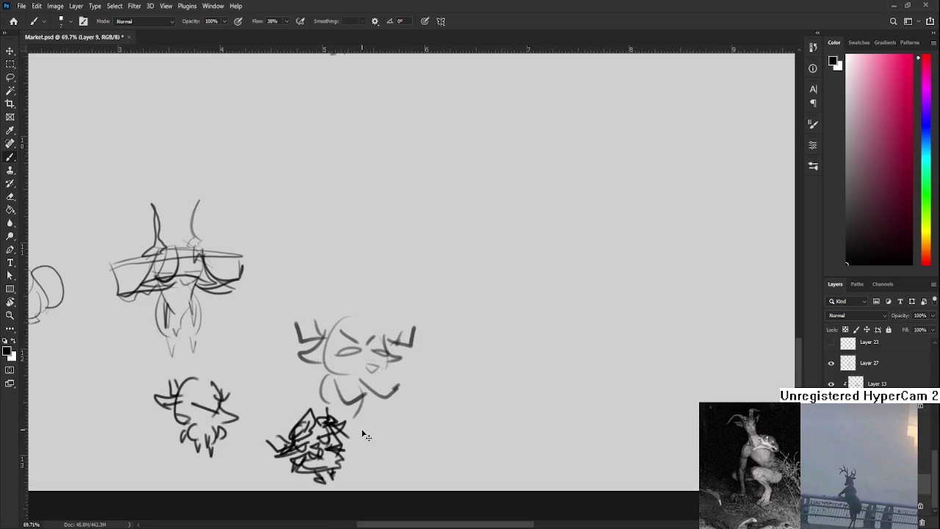
pyautogui.scroll(-4, 362, 428)
# Pan back to the market painting and zoom in until the wooden stall tabletop fills the view
pyautogui.moveTo(361, 286); pyautogui.dragTo(361, 411)
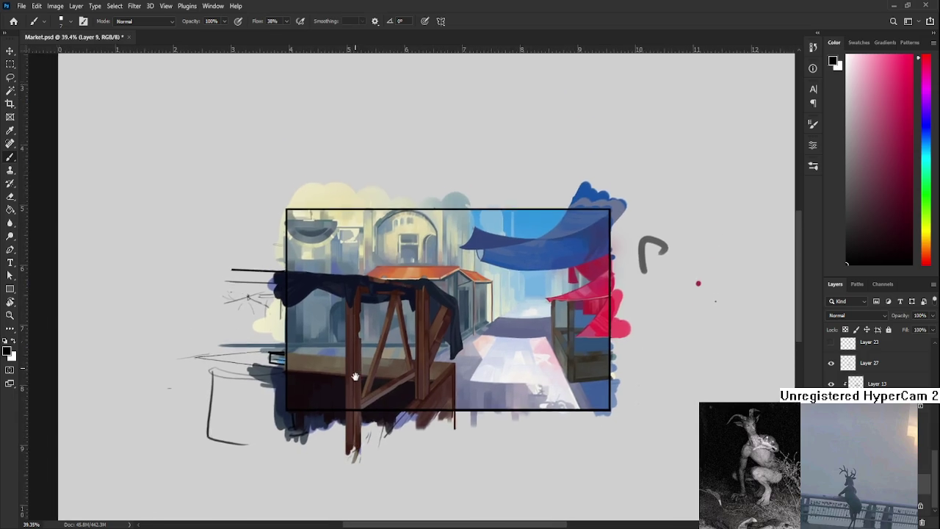
pyautogui.scroll(2, 397, 389)
pyautogui.scroll(3, 449, 390)
pyautogui.moveTo(448, 389)
pyautogui.mouseDown()
pyautogui.moveTo(337, 315)
pyautogui.moveTo(360, 313)
pyautogui.mouseUp()
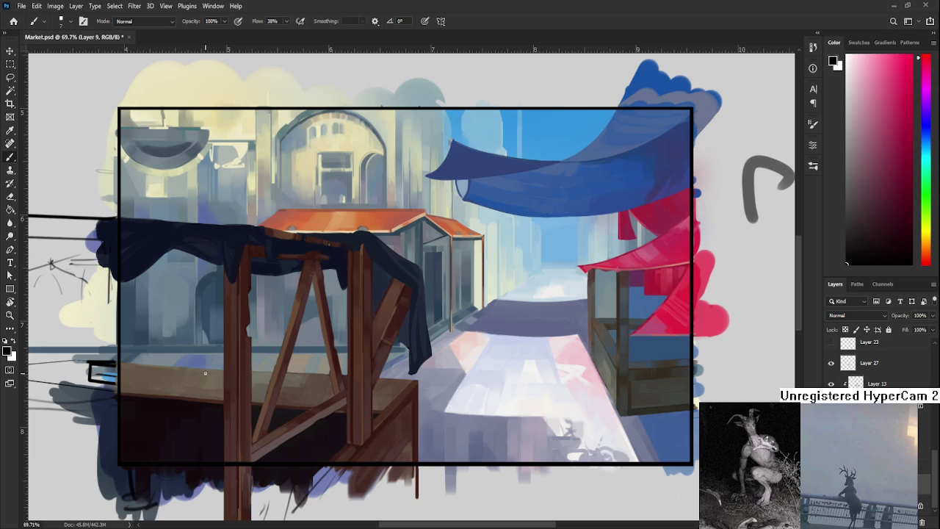
pyautogui.scroll(3, 205, 374)
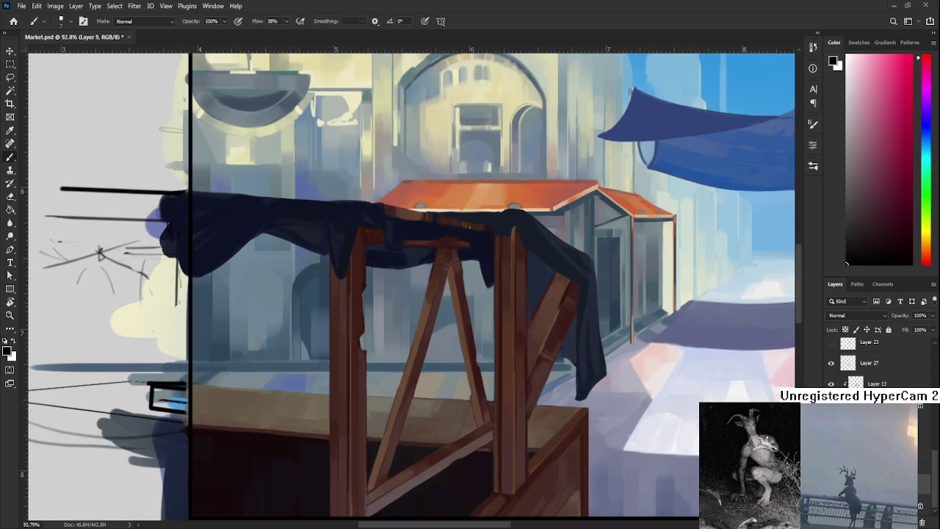
pyautogui.scroll(2, 656, 369)
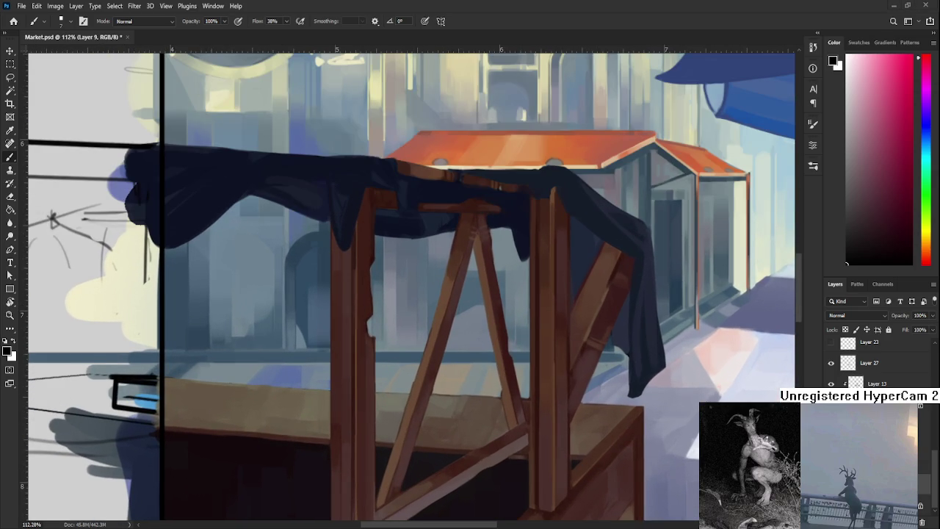
pyautogui.scroll(-3, 655, 368)
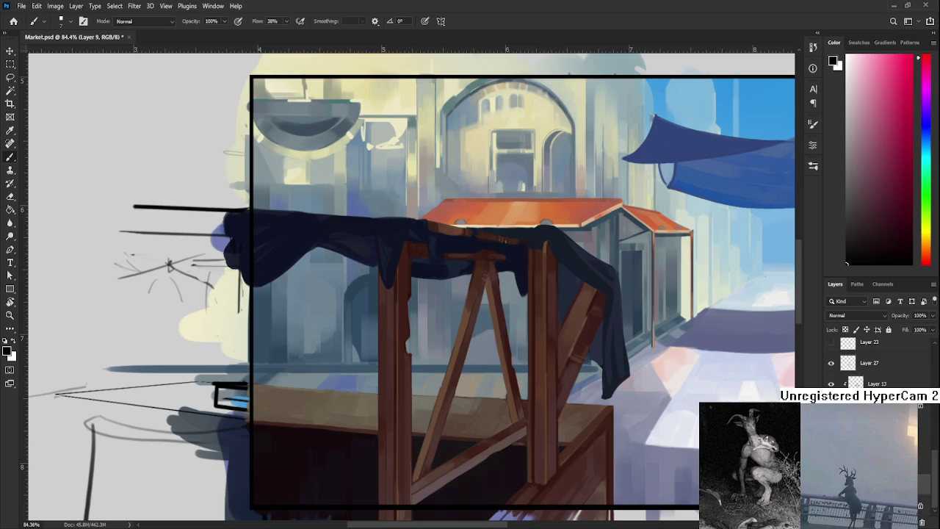
pyautogui.scroll(3, 874, 363)
pyautogui.scroll(3, 874, 364)
pyautogui.scroll(2, 874, 364)
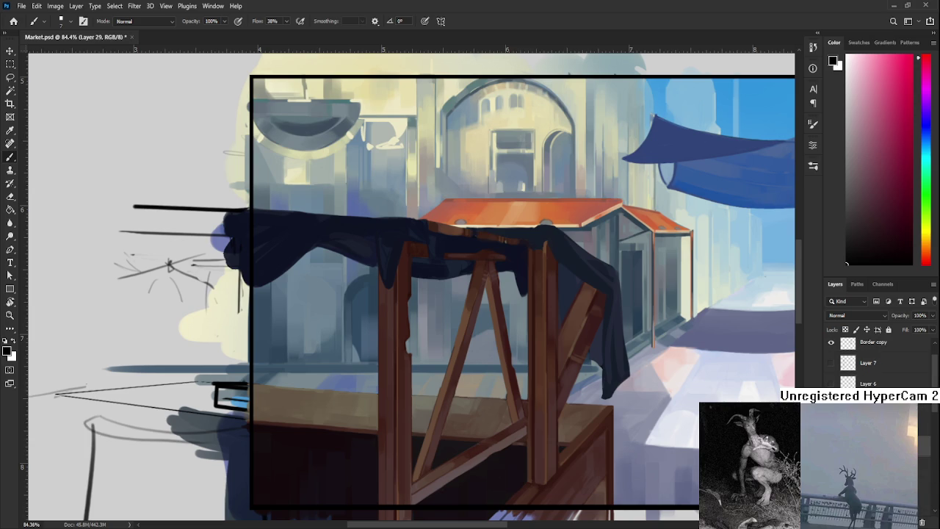
# Draw a black box outline of straight lines on the stall tabletop
pyautogui.scroll(2, 327, 374)
pyautogui.click(234, 381)
pyautogui.keyDown('shift'); pyautogui.click(357, 395); pyautogui.keyUp('shift')
pyautogui.scroll(-1, 372, 435)
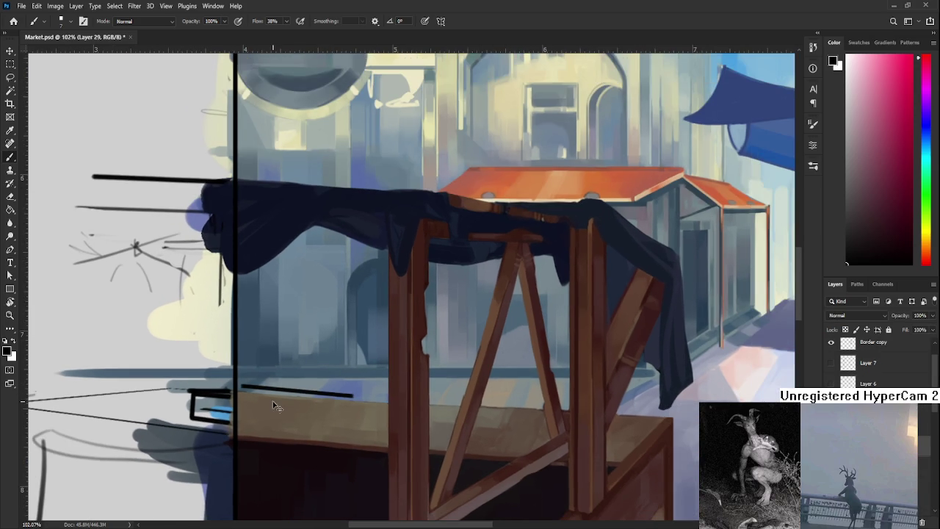
pyautogui.keyDown('shift'); pyautogui.click(354, 436); pyautogui.keyUp('shift')
pyautogui.click(354, 395)
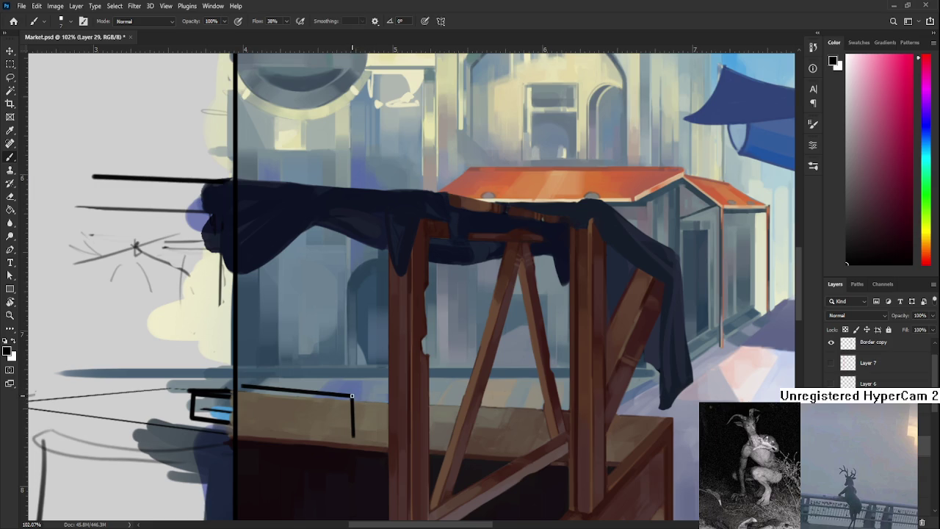
pyautogui.keyDown('shift'); pyautogui.click(413, 401); pyautogui.keyUp('shift')
pyautogui.keyDown('shift'); pyautogui.click(410, 432); pyautogui.keyUp('shift')
pyautogui.keyDown('shift'); pyautogui.click(354, 438); pyautogui.keyUp('shift')
pyautogui.click(242, 385)
pyautogui.keyDown('shift'); pyautogui.click(242, 425); pyautogui.keyUp('shift')
pyautogui.keyDown('shift'); pyautogui.click(354, 439); pyautogui.keyUp('shift')
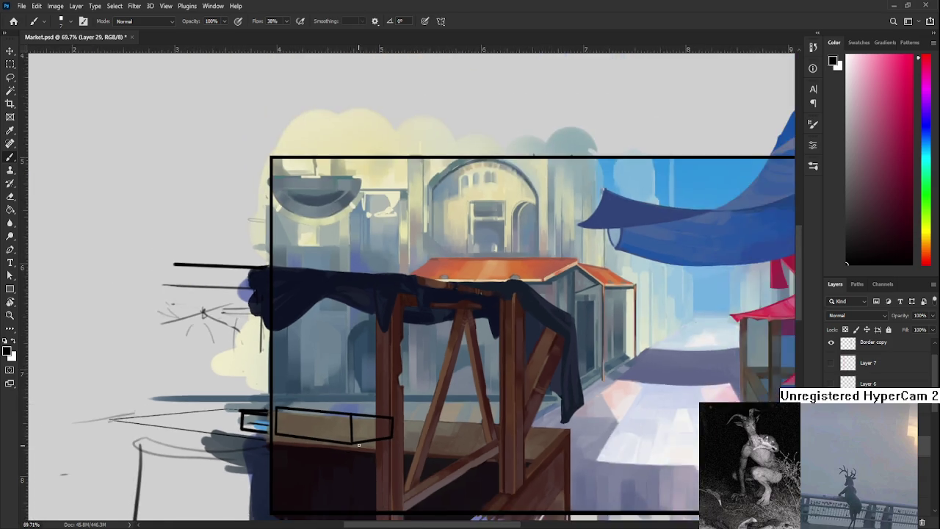
# Free Transform the box outline, skewing its corners and top edge to match the table's perspective
pyautogui.hotkey('ctrl', 't')
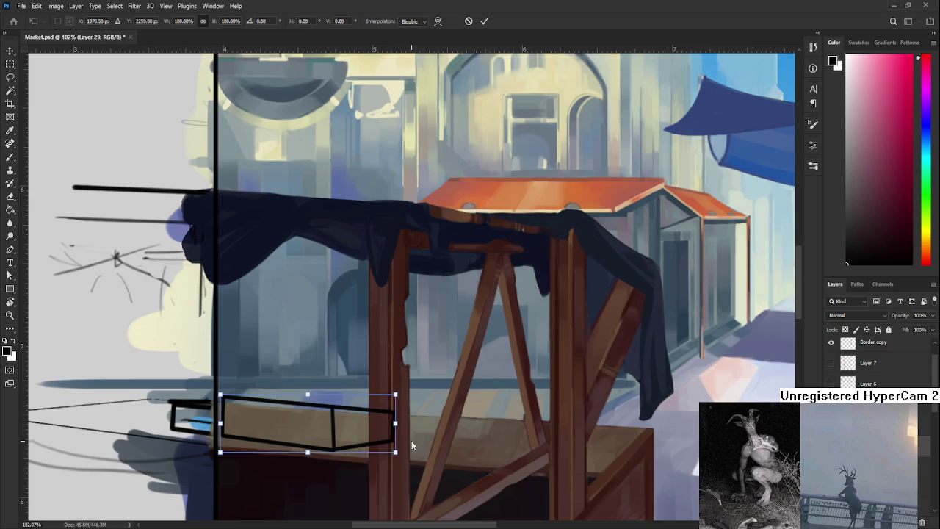
pyautogui.moveTo(395, 423); pyautogui.dragTo(382, 416)
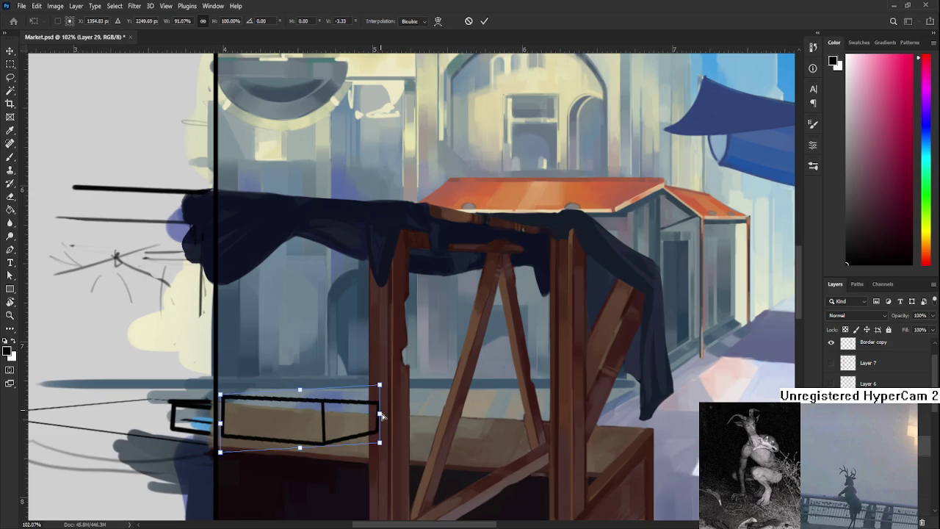
pyautogui.moveTo(219, 394); pyautogui.dragTo(218, 398)
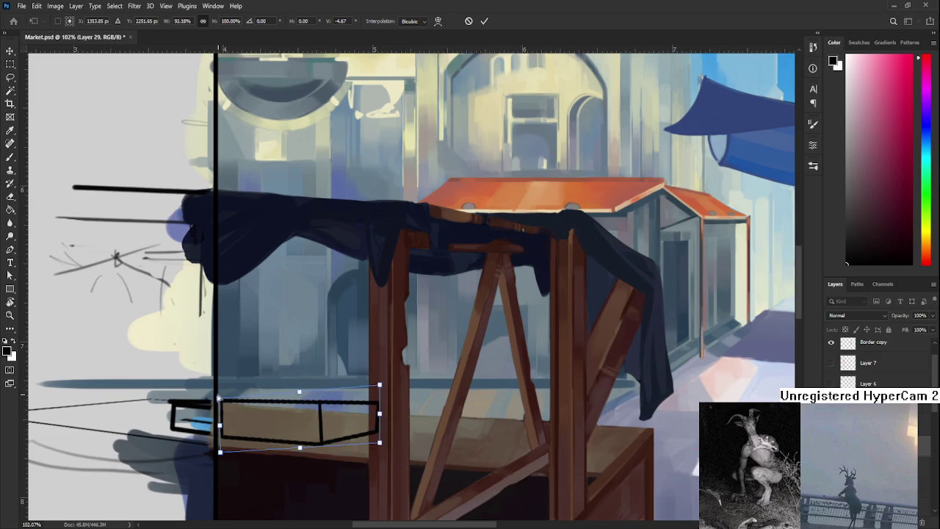
pyautogui.scroll(2, 259, 434)
pyautogui.moveTo(333, 363); pyautogui.dragTo(342, 363)
pyautogui.press('Return')
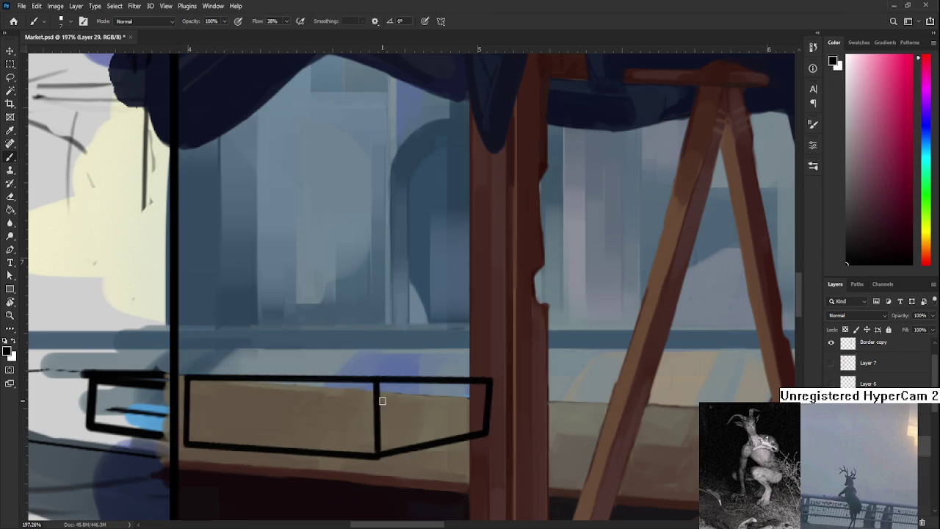
pyautogui.scroll(-1, 381, 397)
pyautogui.scroll(-2, 382, 397)
pyautogui.scroll(2, 426, 382)
pyautogui.scroll(2, 445, 368)
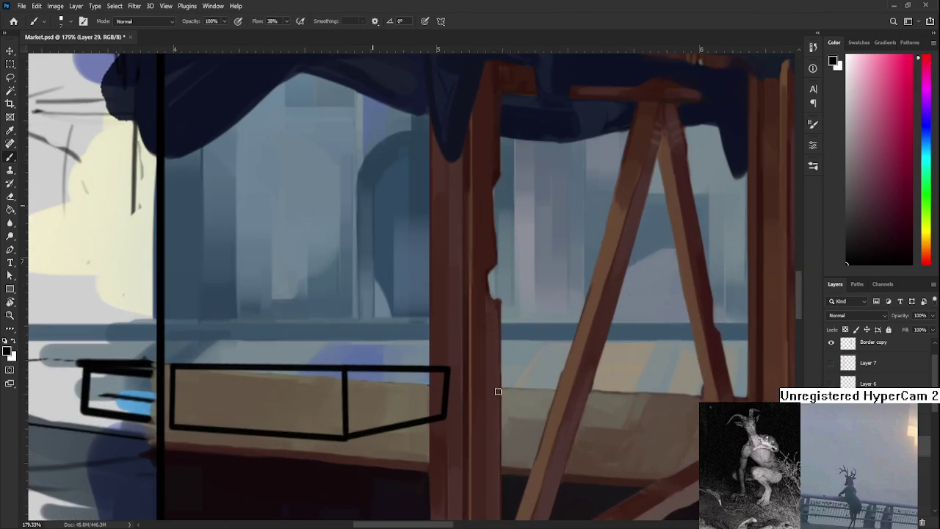
# Tidy the box's right edge by erasing the overshoot and repainting it
pyautogui.press('e')
pyautogui.moveTo(449, 365); pyautogui.dragTo(445, 419)
pyautogui.press('b')
pyautogui.moveTo(441, 370); pyautogui.dragTo(443, 409)
pyautogui.press('e')
pyautogui.moveTo(447, 354); pyautogui.dragTo(444, 420)
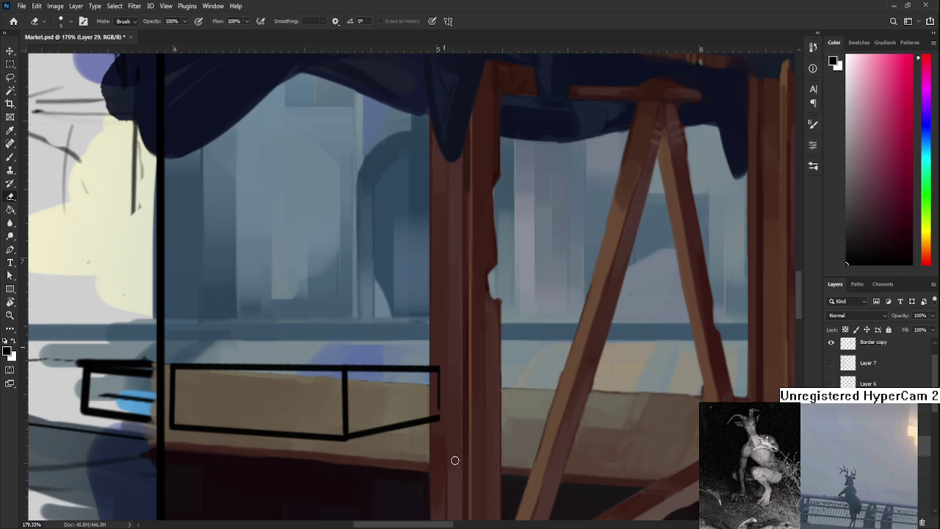
pyautogui.scroll(-2, 441, 424)
pyautogui.scroll(-3, 441, 424)
pyautogui.scroll(-1, 441, 424)
pyautogui.scroll(1, 440, 423)
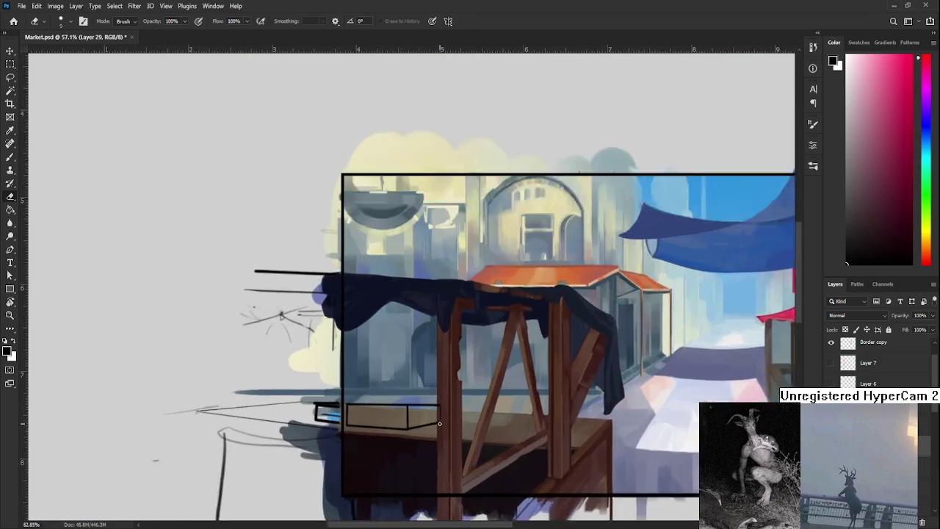
pyautogui.scroll(3, 439, 423)
pyautogui.scroll(2, 439, 423)
pyautogui.press('l')
pyautogui.moveTo(351, 376)
pyautogui.mouseDown()
pyautogui.moveTo(451, 368)
pyautogui.moveTo(356, 379)
pyautogui.mouseUp()
pyautogui.hotkey('ctrl', 't')
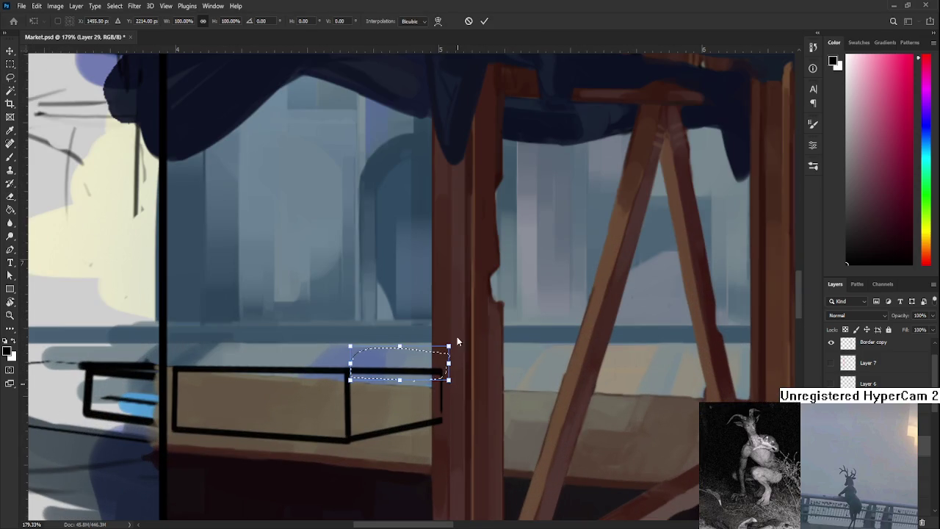
pyautogui.moveTo(452, 367); pyautogui.dragTo(451, 392)
pyautogui.press('Return')
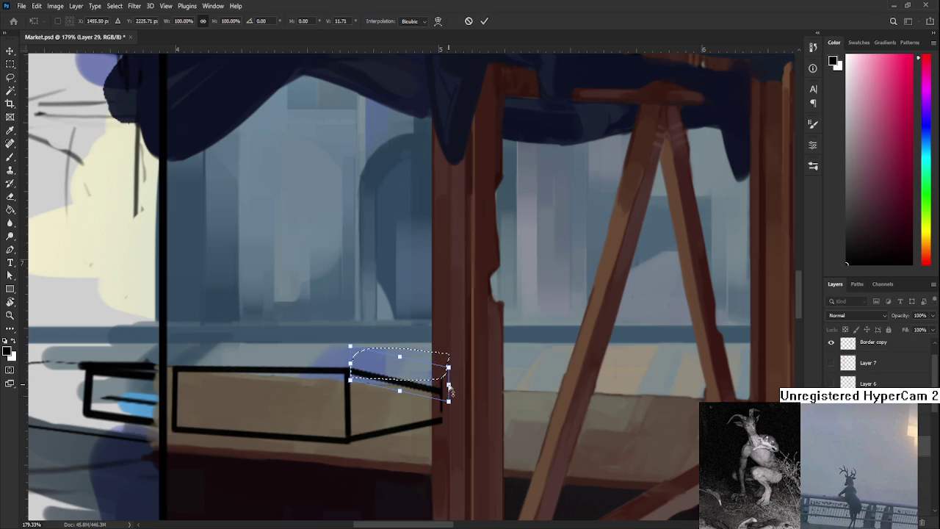
pyautogui.scroll(-2, 487, 422)
pyautogui.scroll(1, 489, 434)
pyautogui.scroll(2, 478, 434)
pyautogui.scroll(-3, 468, 426)
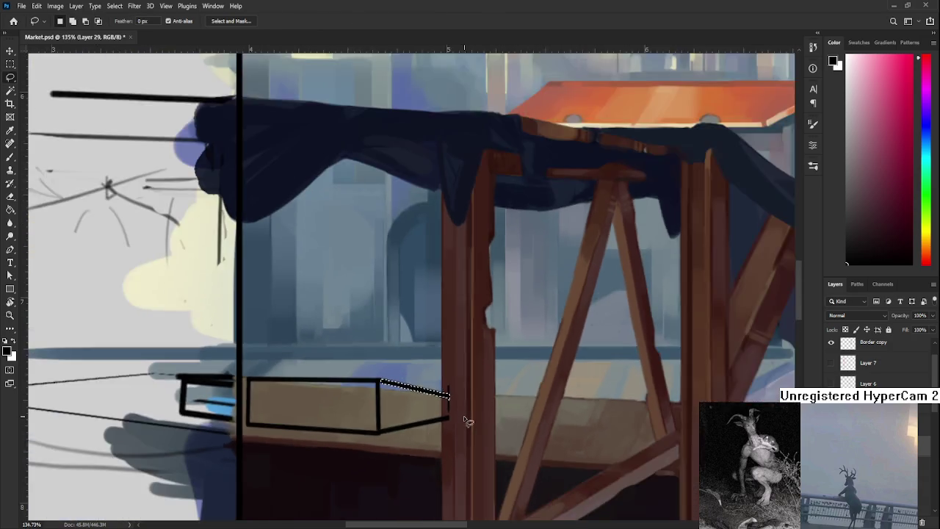
pyautogui.scroll(-2, 469, 426)
pyautogui.scroll(-2, 469, 426)
pyautogui.scroll(-1, 468, 426)
pyautogui.scroll(3, 480, 478)
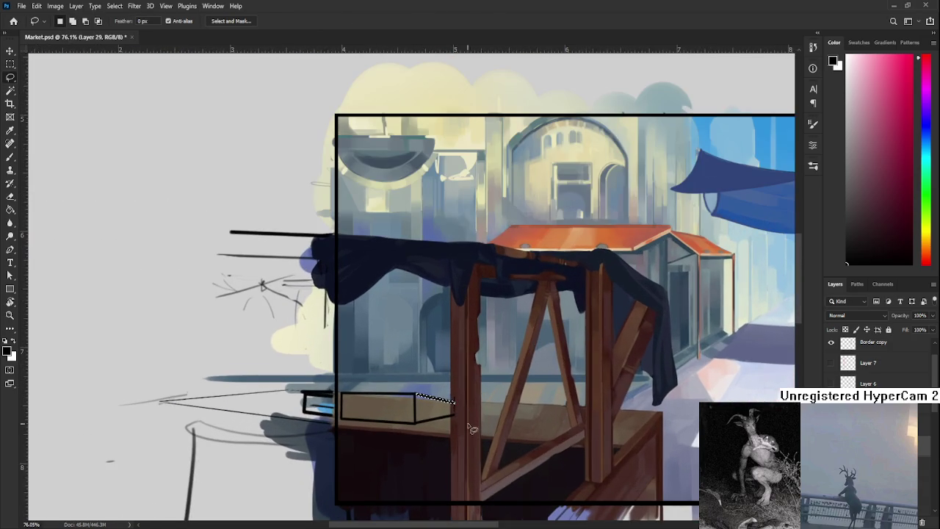
pyautogui.scroll(-2, 480, 478)
pyautogui.scroll(1, 481, 478)
pyautogui.scroll(1, 480, 477)
pyautogui.scroll(1, 441, 474)
pyautogui.scroll(1, 419, 456)
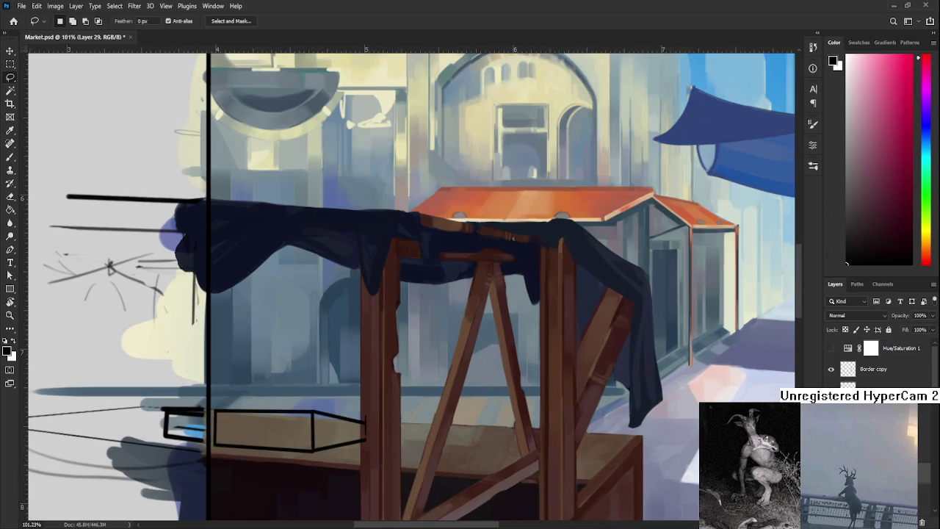
pyautogui.scroll(1, 395, 429)
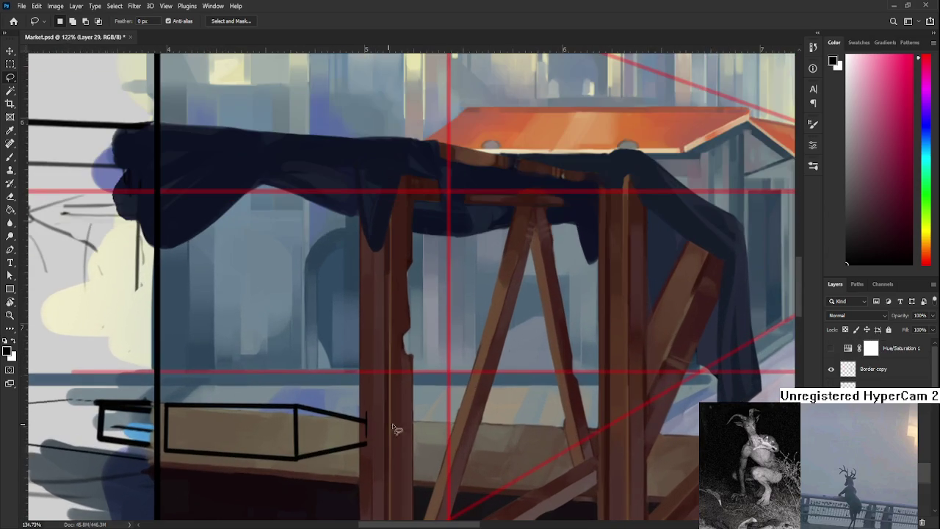
pyautogui.scroll(-3, 873, 360)
pyautogui.scroll(-2, 874, 360)
pyautogui.scroll(-2, 873, 360)
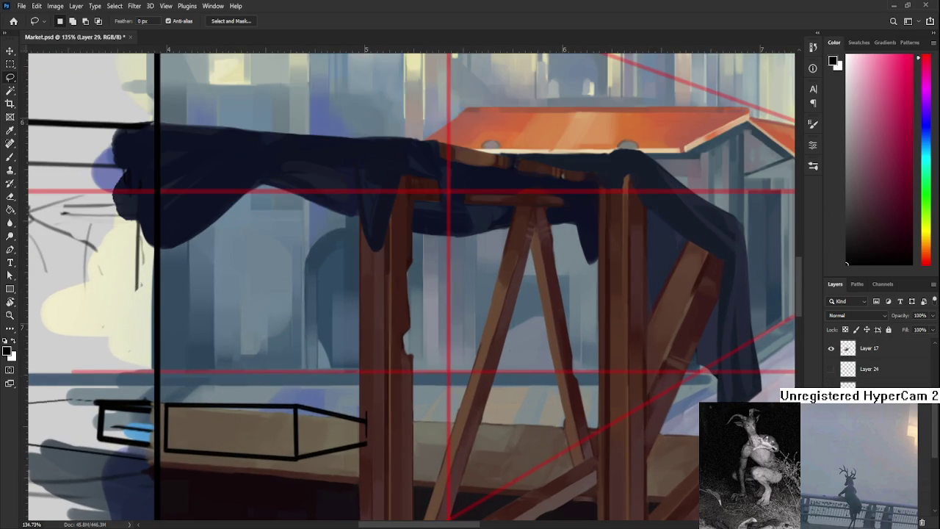
pyautogui.scroll(1, 874, 360)
pyautogui.scroll(1, 874, 360)
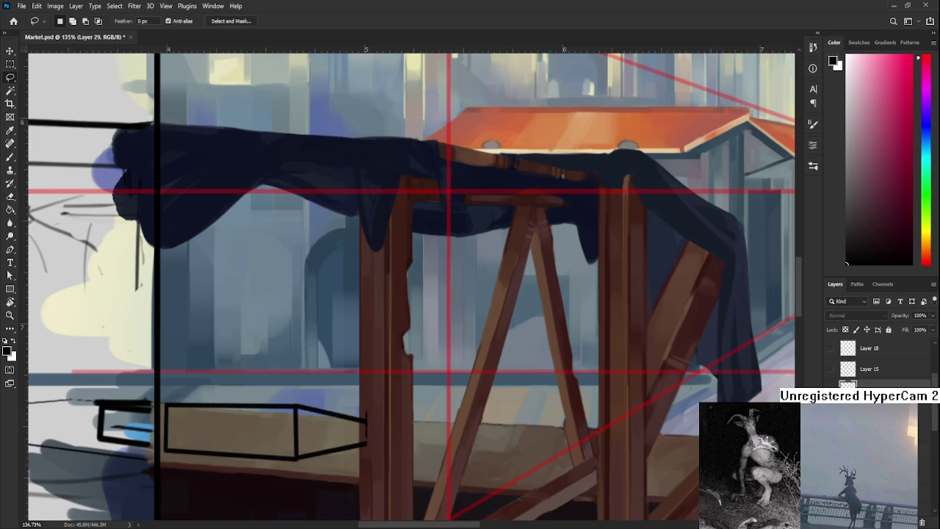
pyautogui.hotkey('ctrl', 't')
pyautogui.moveTo(338, 426); pyautogui.dragTo(337, 406)
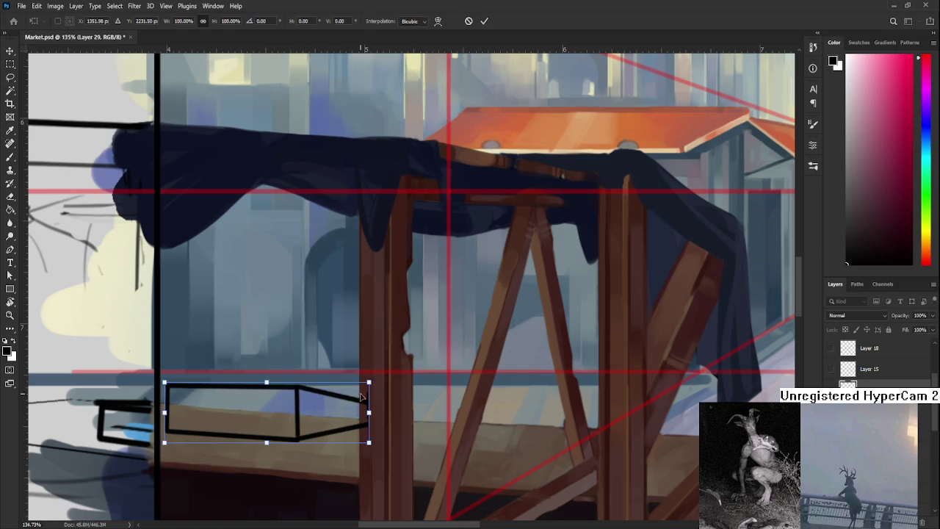
pyautogui.moveTo(368, 412)
pyautogui.mouseDown()
pyautogui.moveTo(373, 437)
pyautogui.moveTo(366, 418)
pyautogui.mouseUp()
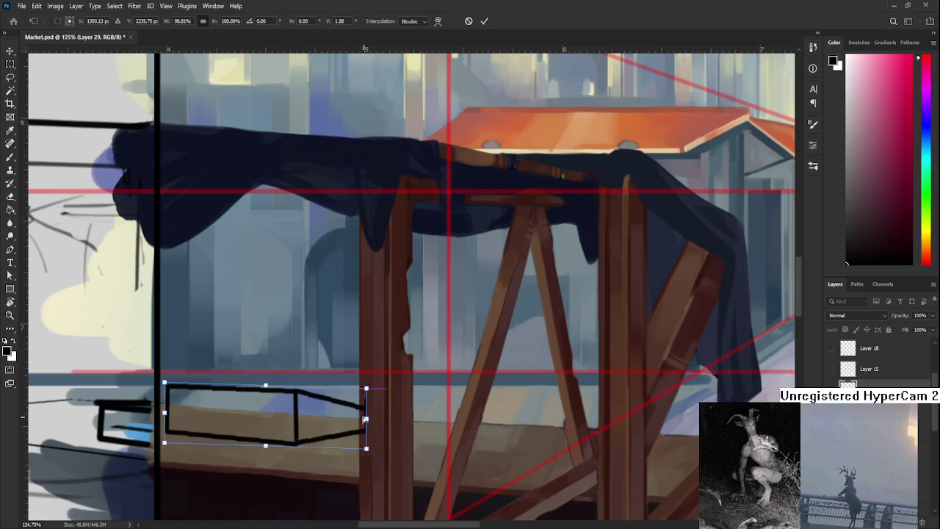
pyautogui.moveTo(316, 454); pyautogui.dragTo(510, 462)
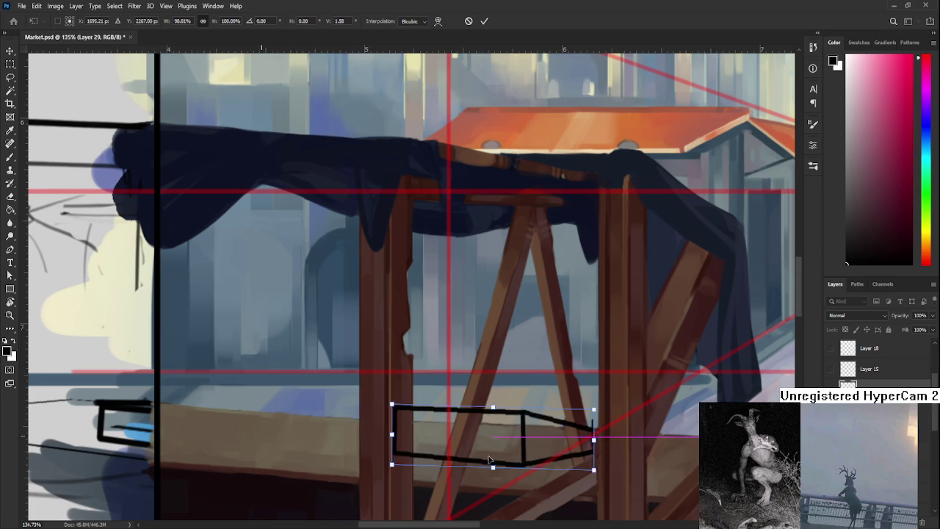
pyautogui.scroll(-3, 509, 462)
pyautogui.moveTo(335, 378); pyautogui.dragTo(340, 401)
pyautogui.moveTo(415, 368); pyautogui.dragTo(426, 351)
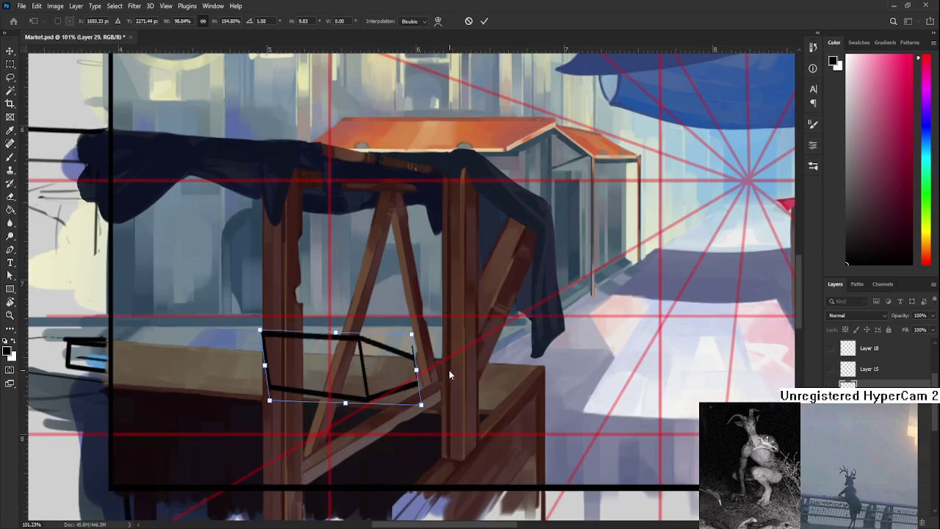
pyautogui.moveTo(345, 398); pyautogui.dragTo(376, 393)
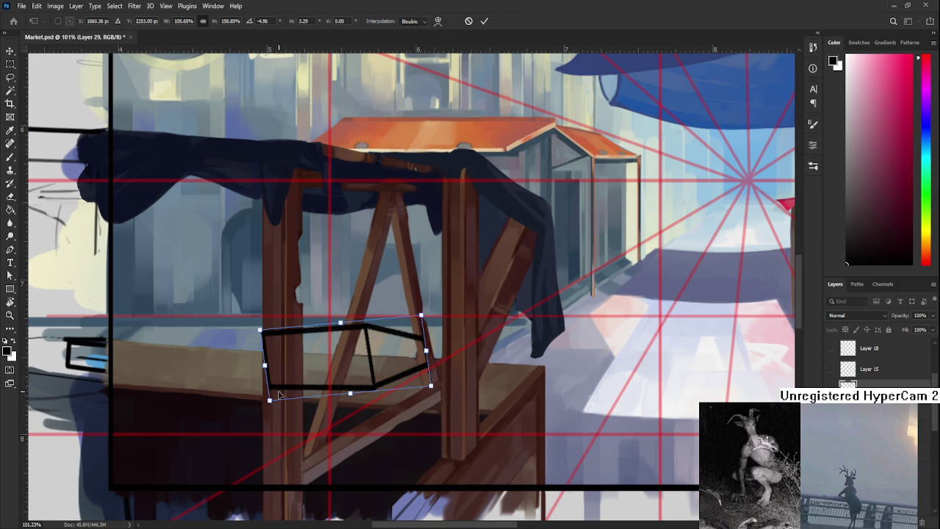
pyautogui.moveTo(270, 400); pyautogui.dragTo(283, 401)
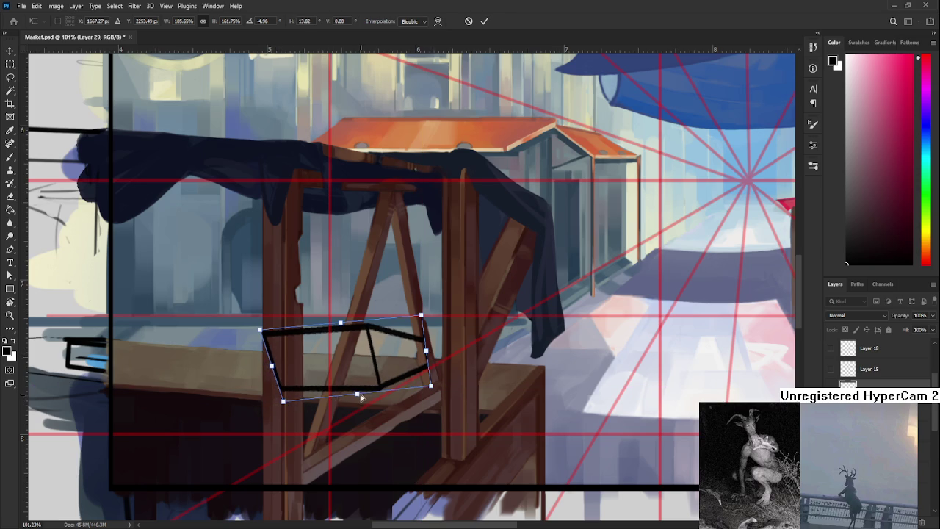
pyautogui.moveTo(357, 395); pyautogui.dragTo(366, 395)
pyautogui.moveTo(341, 324); pyautogui.dragTo(367, 315)
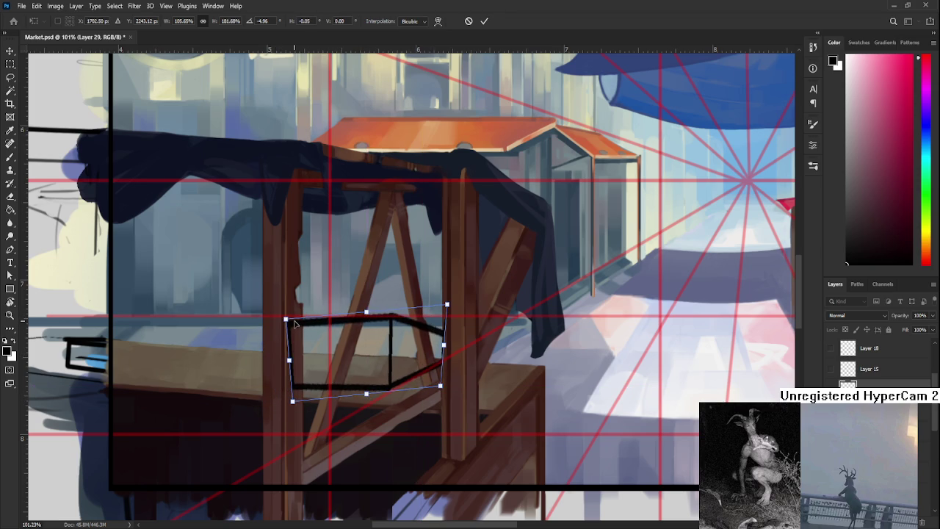
pyautogui.moveTo(286, 320)
pyautogui.mouseDown()
pyautogui.moveTo(296, 315)
pyautogui.moveTo(289, 311)
pyautogui.mouseUp()
pyautogui.moveTo(367, 310); pyautogui.dragTo(362, 337)
pyautogui.press('Escape')
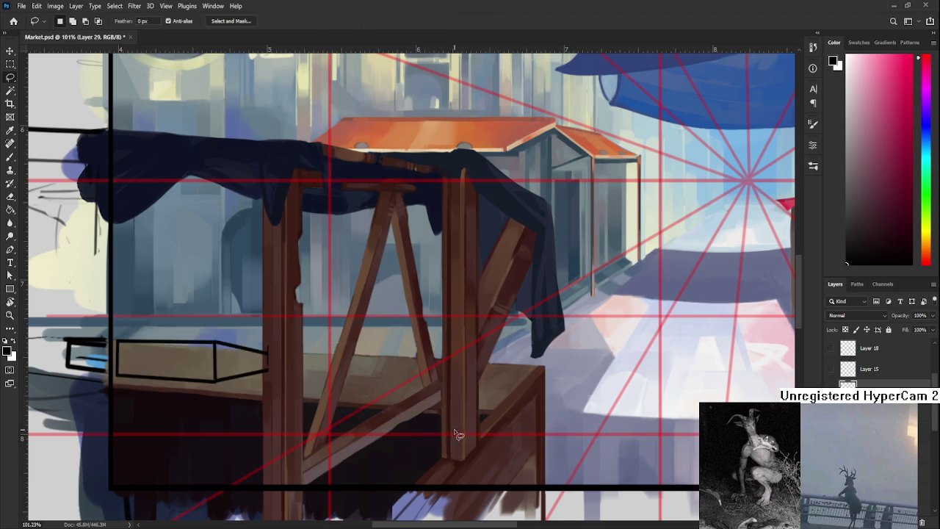
pyautogui.hotkey('ctrl', '0')
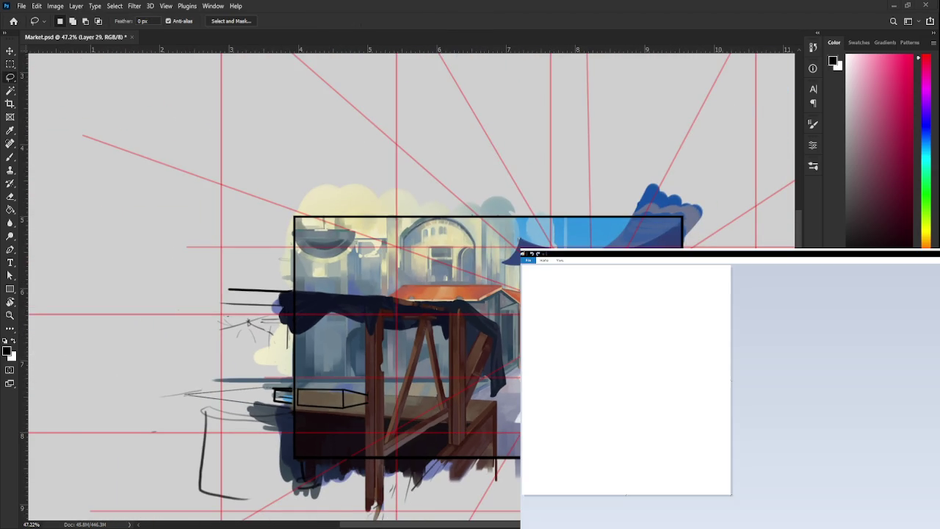
pyautogui.moveTo(581, 325); pyautogui.dragTo(592, 298)
pyautogui.hotkey('ctrl', 'z')
pyautogui.moveTo(621, 334)
pyautogui.mouseDown()
pyautogui.moveTo(611, 390)
pyautogui.moveTo(596, 381)
pyautogui.moveTo(626, 369)
pyautogui.moveTo(592, 359)
pyautogui.moveTo(597, 371)
pyautogui.moveTo(577, 371)
pyautogui.moveTo(655, 365)
pyautogui.moveTo(614, 365)
pyautogui.moveTo(639, 358)
pyautogui.moveTo(617, 376)
pyautogui.mouseUp()
pyautogui.hotkey('ctrl', 'z')
pyautogui.hotkey('ctrl', 'z')
pyautogui.hotkey('ctrl', 'z')
pyautogui.hotkey('ctrl', 'z')
pyautogui.hotkey('ctrl', 'z')
pyautogui.moveTo(599, 331)
pyautogui.mouseDown()
pyautogui.moveTo(611, 362)
pyautogui.moveTo(645, 357)
pyautogui.mouseUp()
pyautogui.moveTo(634, 324); pyautogui.dragTo(648, 352)
pyautogui.moveTo(592, 329); pyautogui.dragTo(577, 366)
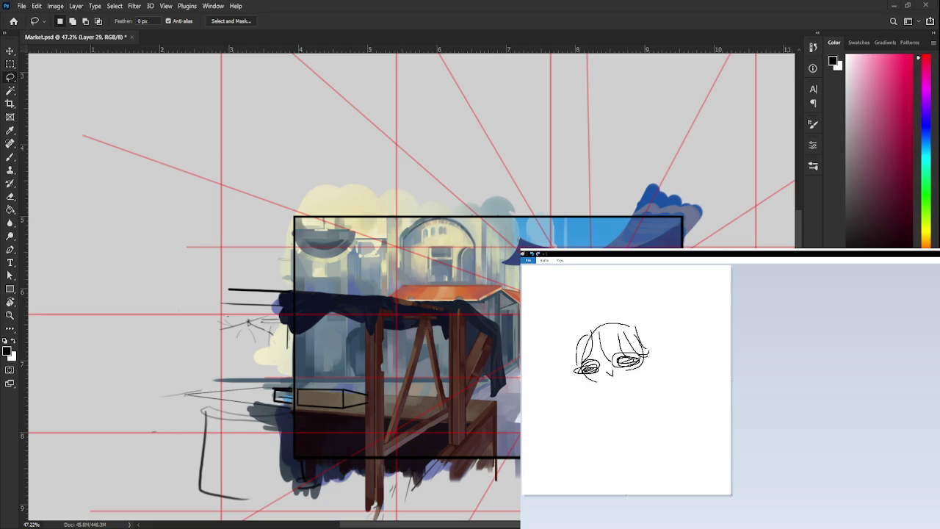
pyautogui.moveTo(626, 333)
pyautogui.mouseDown()
pyautogui.moveTo(640, 335)
pyautogui.moveTo(599, 325)
pyautogui.moveTo(624, 324)
pyautogui.mouseUp()
pyautogui.moveTo(577, 348)
pyautogui.mouseDown()
pyautogui.moveTo(570, 385)
pyautogui.moveTo(586, 378)
pyautogui.mouseUp()
pyautogui.moveTo(640, 331); pyautogui.dragTo(658, 357)
pyautogui.moveTo(596, 379)
pyautogui.mouseDown()
pyautogui.moveTo(599, 401)
pyautogui.moveTo(651, 382)
pyautogui.mouseUp()
pyautogui.hotkey('ctrl', 'z')
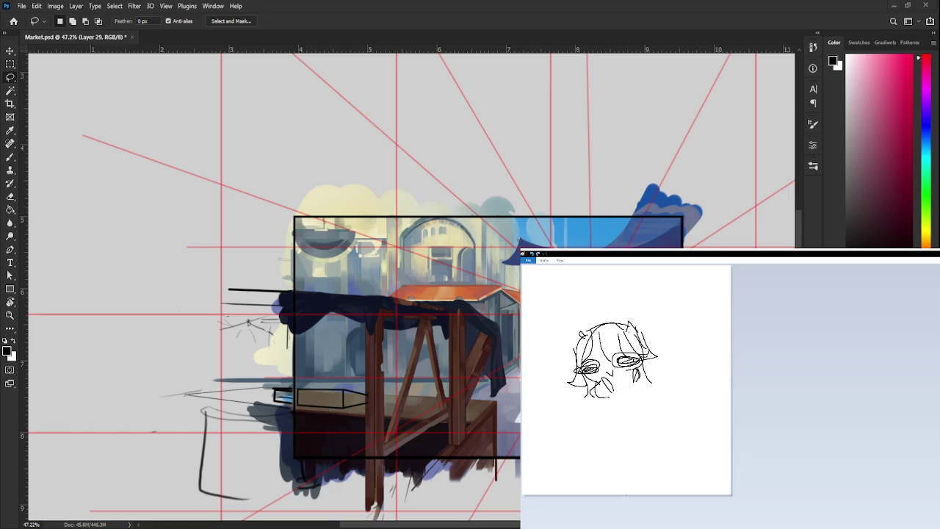
pyautogui.moveTo(586, 386); pyautogui.dragTo(621, 403)
pyautogui.moveTo(641, 365)
pyautogui.mouseDown()
pyautogui.moveTo(650, 379)
pyautogui.moveTo(628, 380)
pyautogui.moveTo(635, 377)
pyautogui.moveTo(611, 409)
pyautogui.moveTo(634, 404)
pyautogui.moveTo(653, 377)
pyautogui.moveTo(661, 401)
pyautogui.mouseUp()
pyautogui.hotkey('ctrl', 'z')
pyautogui.hotkey('ctrl', 'z')
pyautogui.hotkey('ctrl', 'z')
pyautogui.hotkey('ctrl', 'z')
pyautogui.moveTo(591, 394); pyautogui.dragTo(582, 419)
pyautogui.moveTo(658, 378); pyautogui.dragTo(667, 399)
pyautogui.moveTo(625, 330)
pyautogui.mouseDown()
pyautogui.moveTo(628, 318)
pyautogui.moveTo(636, 332)
pyautogui.mouseUp()
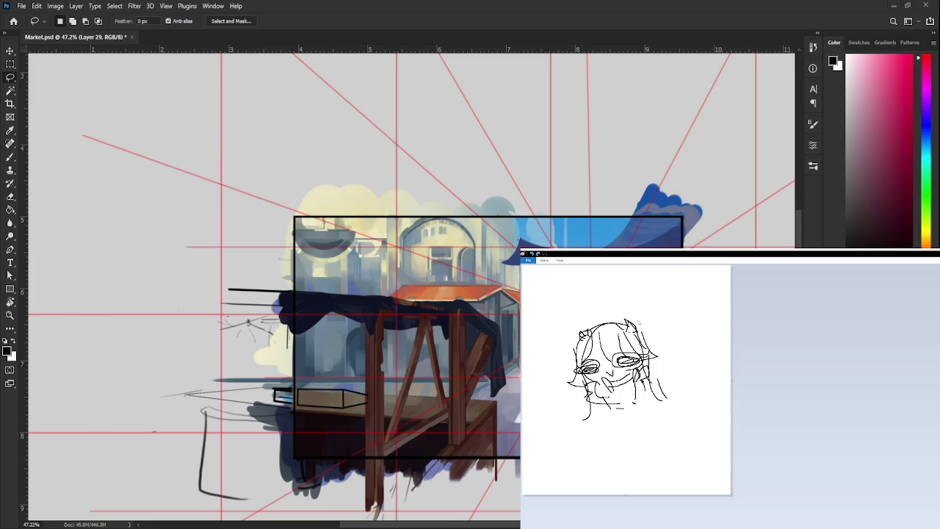
pyautogui.moveTo(544, 302); pyautogui.dragTo(679, 452)
pyautogui.hotkey('ctrl', 'a')
pyautogui.press('Delete')
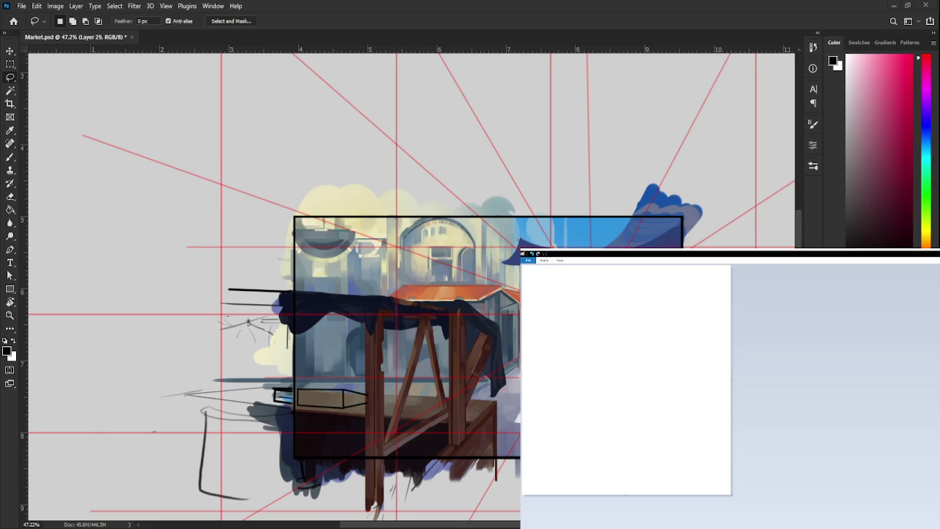
# Expand the Paint ribbon, pick Brushes, and draw the oval outline of a head
pyautogui.doubleClick(544, 260)
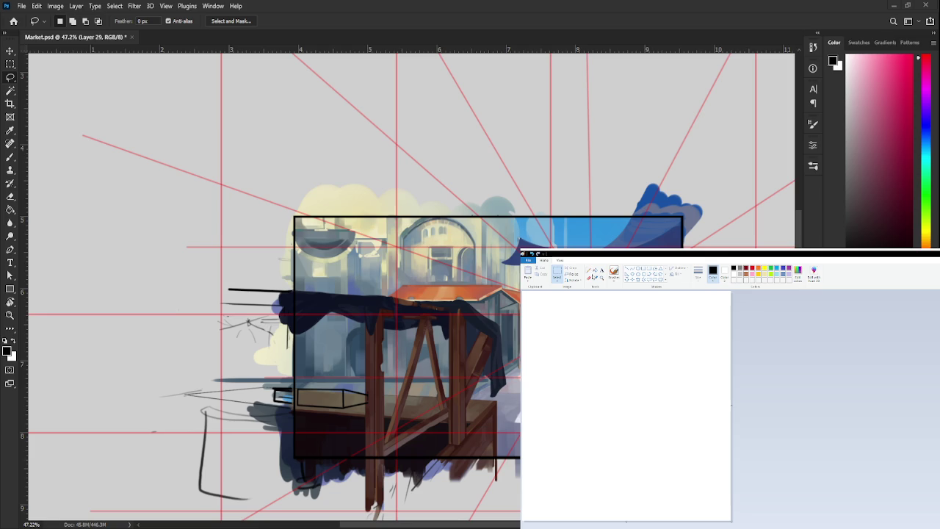
pyautogui.click(614, 271)
pyautogui.moveTo(639, 348)
pyautogui.mouseDown()
pyautogui.moveTo(586, 387)
pyautogui.moveTo(617, 416)
pyautogui.mouseUp()
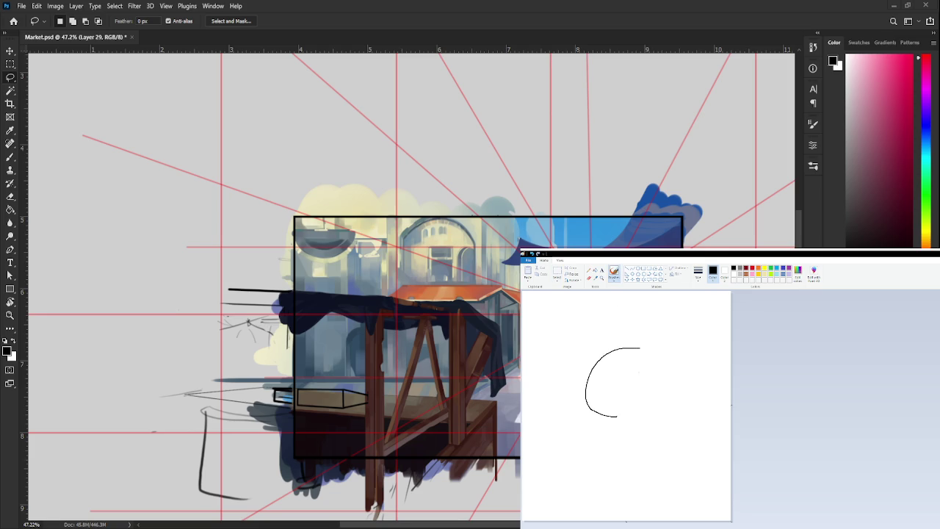
pyautogui.moveTo(639, 348); pyautogui.dragTo(626, 406)
pyautogui.moveTo(638, 349)
pyautogui.mouseDown()
pyautogui.moveTo(659, 402)
pyautogui.moveTo(580, 400)
pyautogui.moveTo(601, 387)
pyautogui.moveTo(643, 393)
pyautogui.moveTo(624, 388)
pyautogui.moveTo(583, 411)
pyautogui.mouseUp()
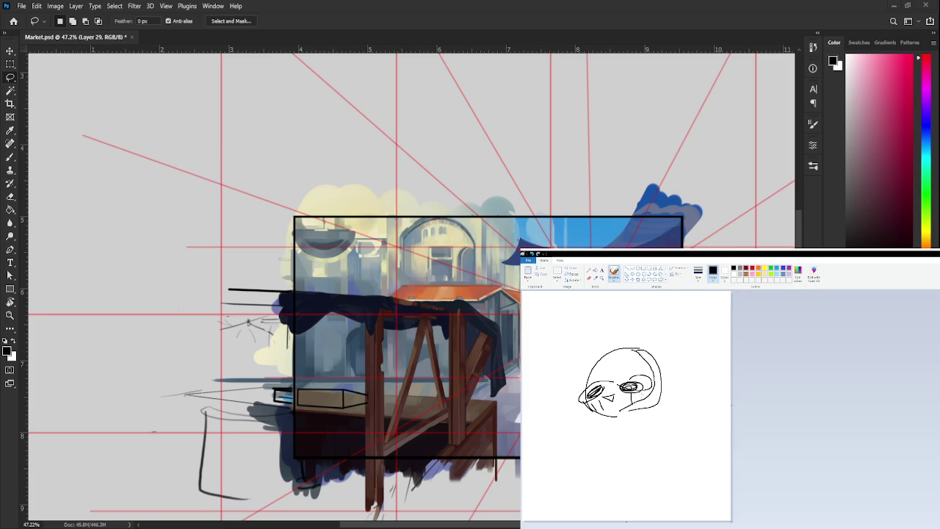
# Draw hair strands down both sides of the head and two pointed cat ears
pyautogui.moveTo(601, 345)
pyautogui.mouseDown()
pyautogui.moveTo(600, 385)
pyautogui.moveTo(645, 382)
pyautogui.moveTo(649, 392)
pyautogui.mouseUp()
pyautogui.moveTo(647, 357); pyautogui.dragTo(665, 417)
pyautogui.moveTo(601, 354)
pyautogui.mouseDown()
pyautogui.moveTo(591, 394)
pyautogui.moveTo(575, 401)
pyautogui.moveTo(570, 421)
pyautogui.moveTo(583, 428)
pyautogui.moveTo(645, 414)
pyautogui.moveTo(567, 317)
pyautogui.moveTo(613, 346)
pyautogui.mouseUp()
pyautogui.moveTo(571, 321)
pyautogui.mouseDown()
pyautogui.moveTo(630, 354)
pyautogui.moveTo(574, 338)
pyautogui.moveTo(569, 370)
pyautogui.mouseUp()
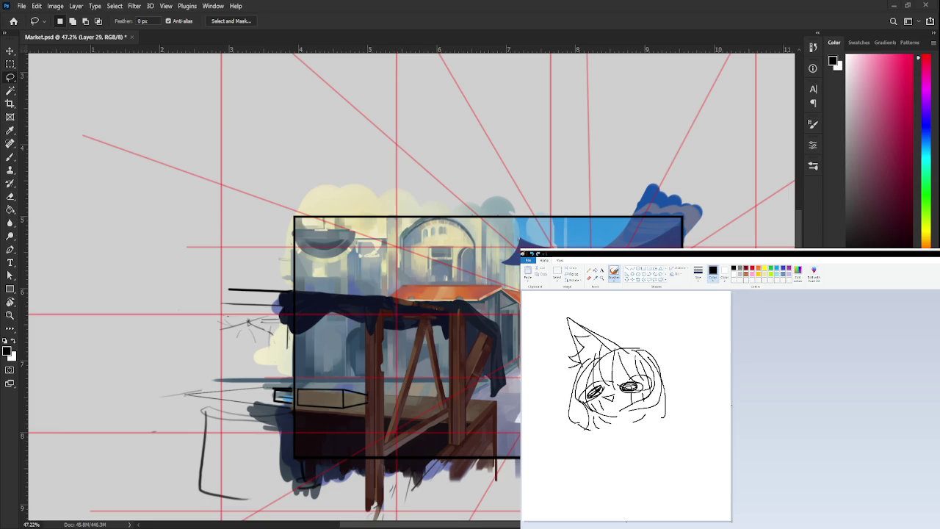
pyautogui.moveTo(623, 345)
pyautogui.mouseDown()
pyautogui.moveTo(633, 305)
pyautogui.moveTo(663, 364)
pyautogui.mouseUp()
pyautogui.moveTo(634, 308)
pyautogui.mouseDown()
pyautogui.moveTo(649, 348)
pyautogui.moveTo(633, 320)
pyautogui.moveTo(616, 351)
pyautogui.mouseUp()
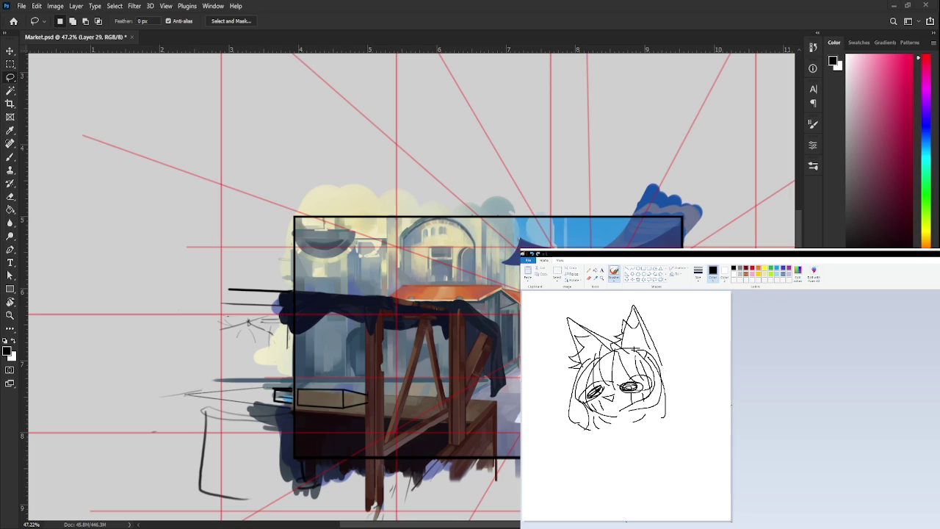
# Add a right-side stroke, a long tail-like curve, and spiky strokes below the face
pyautogui.moveTo(661, 365); pyautogui.dragTo(666, 382)
pyautogui.moveTo(680, 348)
pyautogui.mouseDown()
pyautogui.moveTo(684, 409)
pyautogui.moveTo(703, 450)
pyautogui.moveTo(692, 481)
pyautogui.mouseUp()
pyautogui.moveTo(660, 404); pyautogui.dragTo(660, 449)
pyautogui.moveTo(602, 426)
pyautogui.mouseDown()
pyautogui.moveTo(618, 421)
pyautogui.moveTo(608, 463)
pyautogui.moveTo(642, 457)
pyautogui.mouseUp()
pyautogui.hotkey('ctrl', 'z')
pyautogui.moveTo(630, 415)
pyautogui.mouseDown()
pyautogui.moveTo(648, 479)
pyautogui.moveTo(611, 487)
pyautogui.mouseUp()
pyautogui.hotkey('ctrl', 'z')
pyautogui.hotkey('ctrl', 'z')
pyautogui.moveTo(633, 414); pyautogui.dragTo(642, 448)
pyautogui.moveTo(642, 449)
pyautogui.mouseDown()
pyautogui.moveTo(612, 462)
pyautogui.moveTo(619, 486)
pyautogui.moveTo(640, 473)
pyautogui.mouseUp()
pyautogui.moveTo(608, 432)
pyautogui.mouseDown()
pyautogui.moveTo(605, 451)
pyautogui.moveTo(634, 448)
pyautogui.mouseUp()
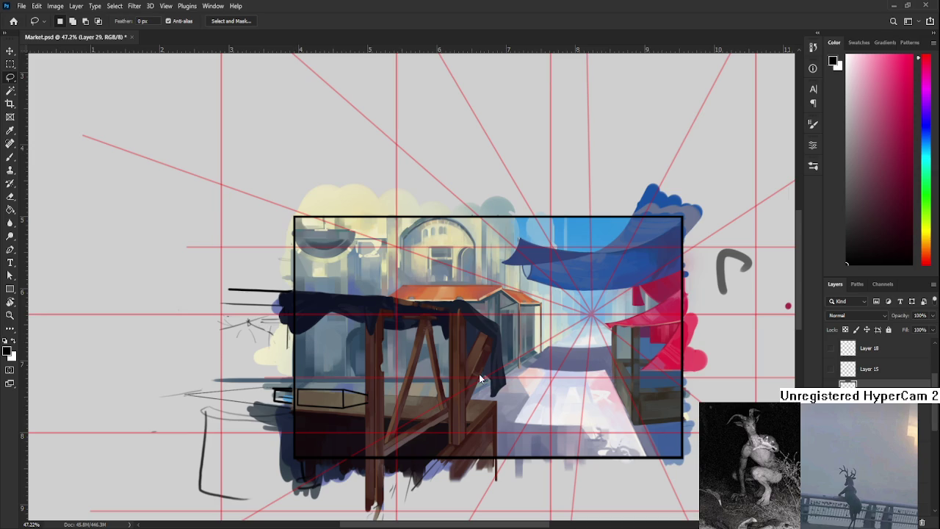
pyautogui.scroll(5, 443, 353)
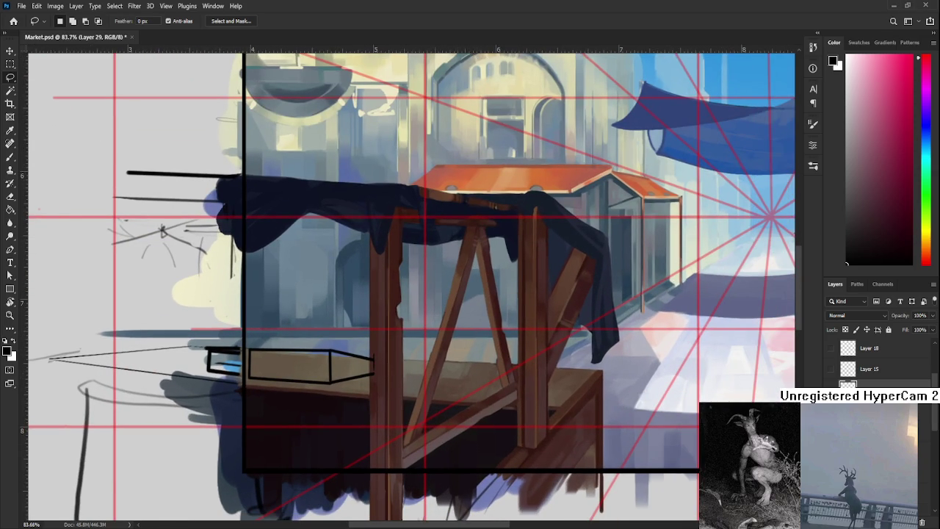
pyautogui.hotkey('ctrl', 't')
pyautogui.moveTo(342, 367); pyautogui.dragTo(496, 370)
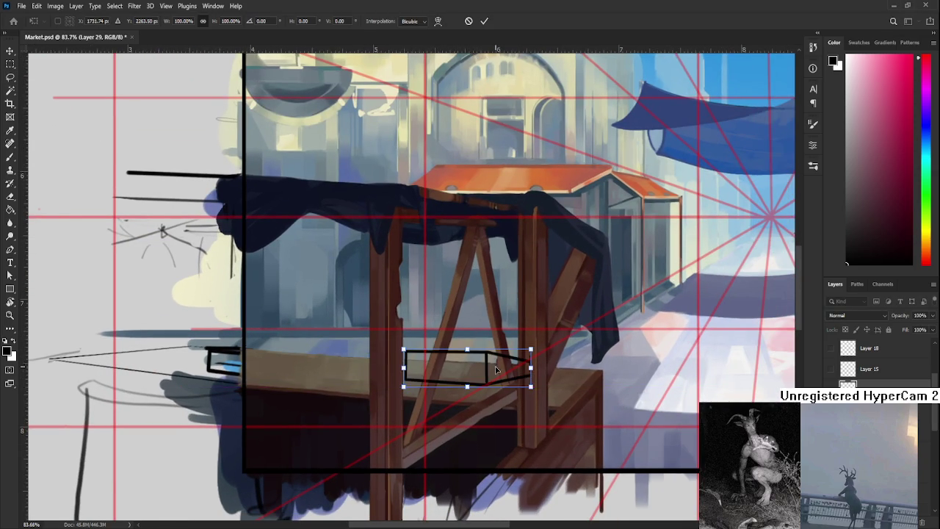
pyautogui.scroll(3, 496, 370)
pyautogui.moveTo(555, 339)
pyautogui.mouseDown()
pyautogui.moveTo(554, 361)
pyautogui.moveTo(544, 330)
pyautogui.mouseUp()
pyautogui.moveTo(440, 387); pyautogui.dragTo(436, 415)
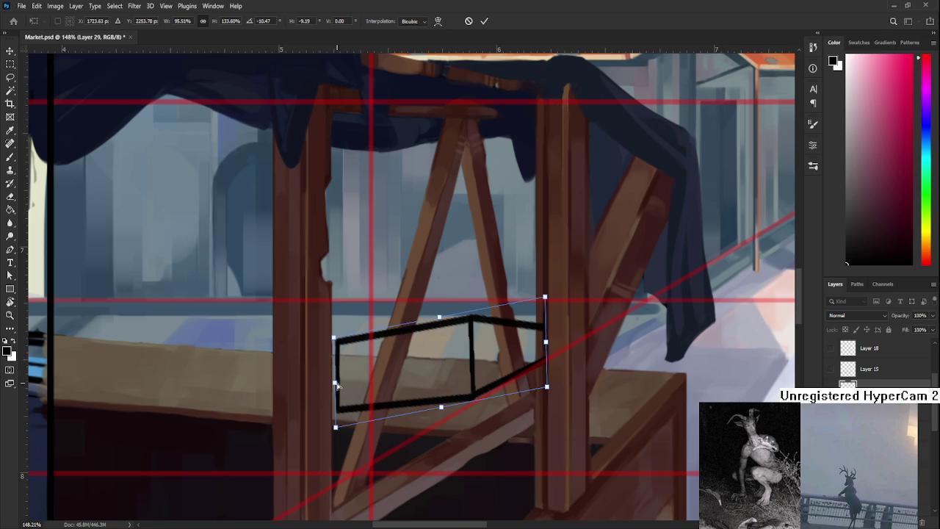
pyautogui.moveTo(336, 383); pyautogui.dragTo(328, 342)
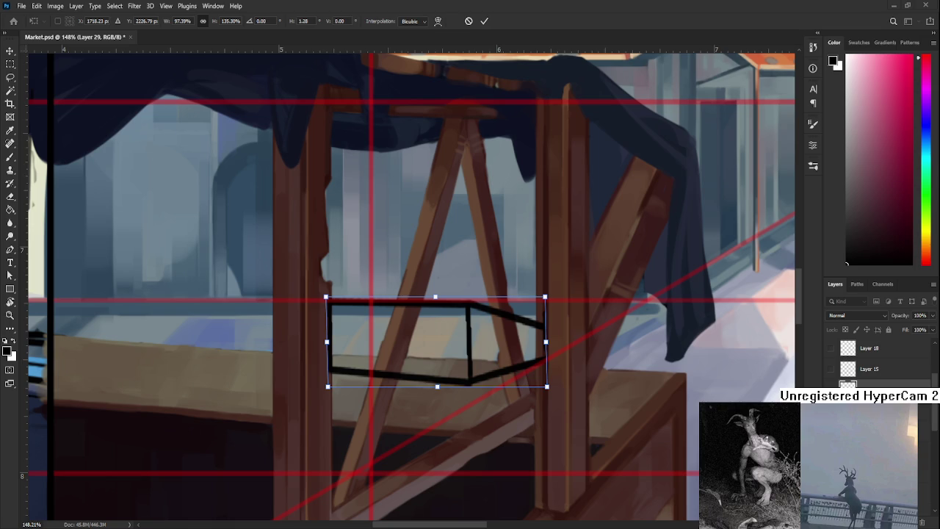
pyautogui.scroll(2, 425, 343)
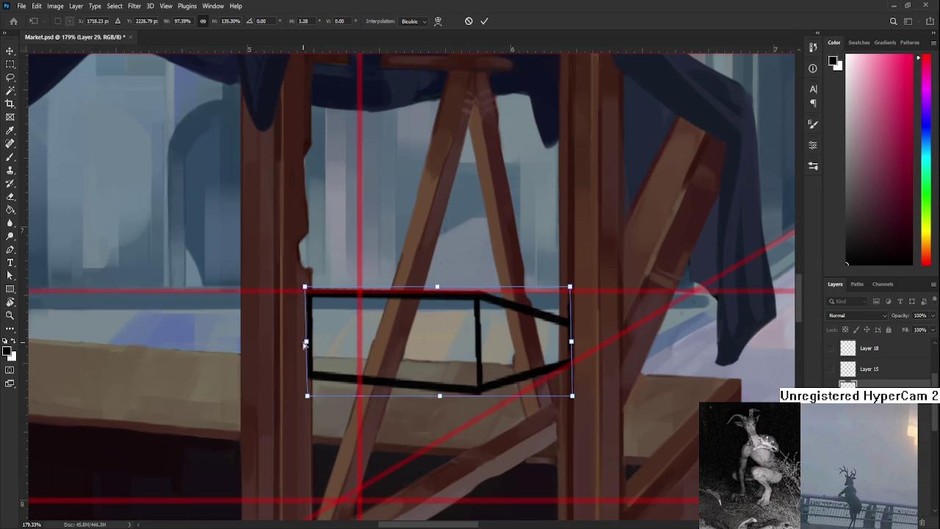
pyautogui.moveTo(305, 343); pyautogui.dragTo(307, 371)
pyautogui.moveTo(441, 346); pyautogui.dragTo(133, 345)
pyautogui.press('Return')
pyautogui.scroll(-3, 502, 409)
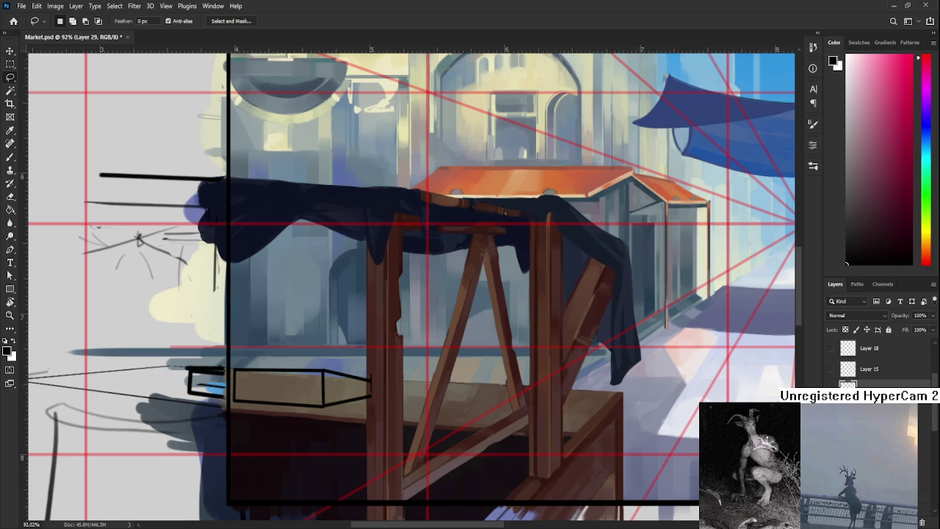
pyautogui.scroll(-5, 338, 402)
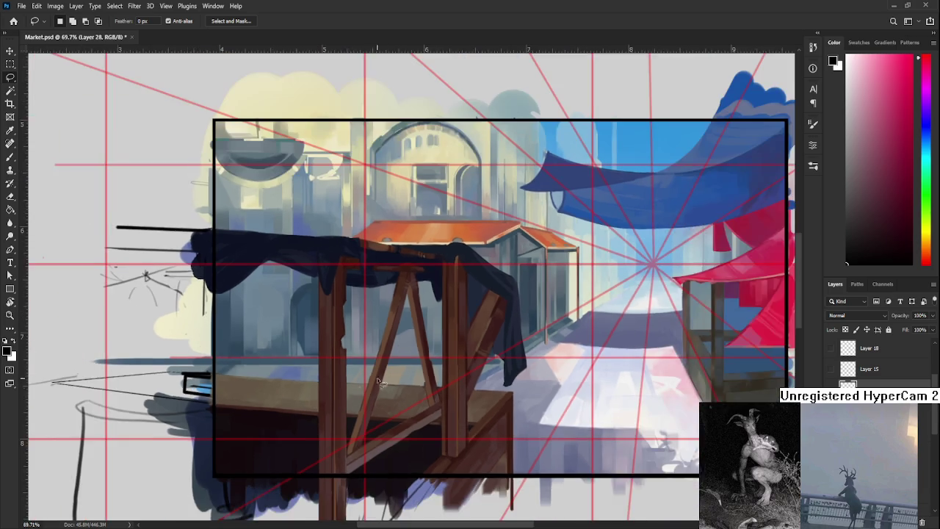
pyautogui.press('b')
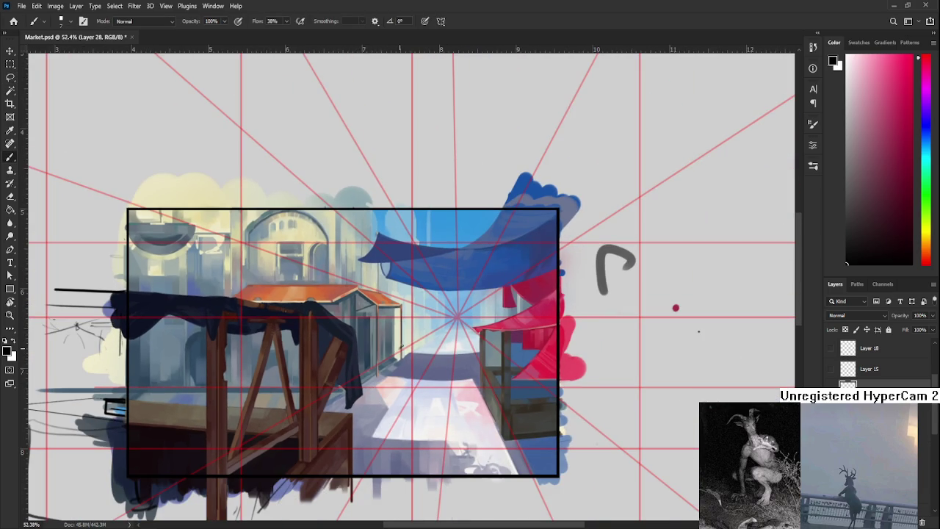
# Sketch a first box with straight Shift-click edges and confirm a quick transform
pyautogui.keyDown('shift'); pyautogui.click(408, 383); pyautogui.keyUp('shift')
pyautogui.keyDown('shift'); pyautogui.click(410, 382); pyautogui.keyUp('shift')
pyautogui.moveTo(398, 356); pyautogui.dragTo(429, 356)
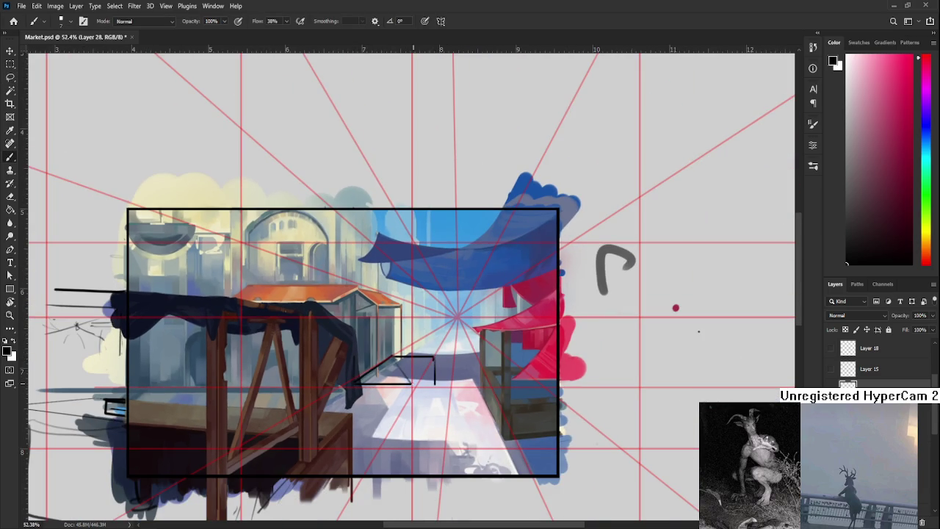
pyautogui.keyDown('shift'); pyautogui.click(413, 380); pyautogui.keyUp('shift')
pyautogui.keyDown('shift'); pyautogui.click(355, 381); pyautogui.keyUp('shift')
pyautogui.keyDown('shift'); pyautogui.click(412, 344); pyautogui.keyUp('shift')
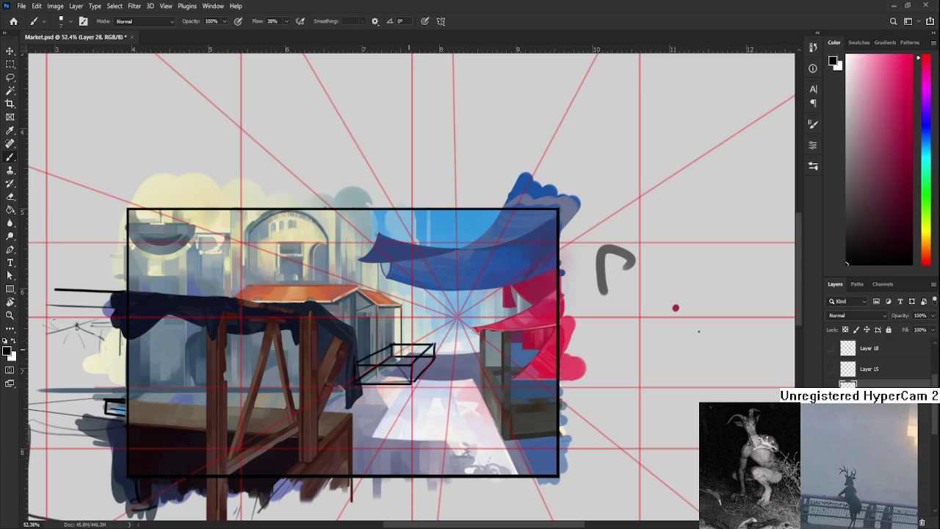
pyautogui.hotkey('ctrl', 't')
pyautogui.press('Return')
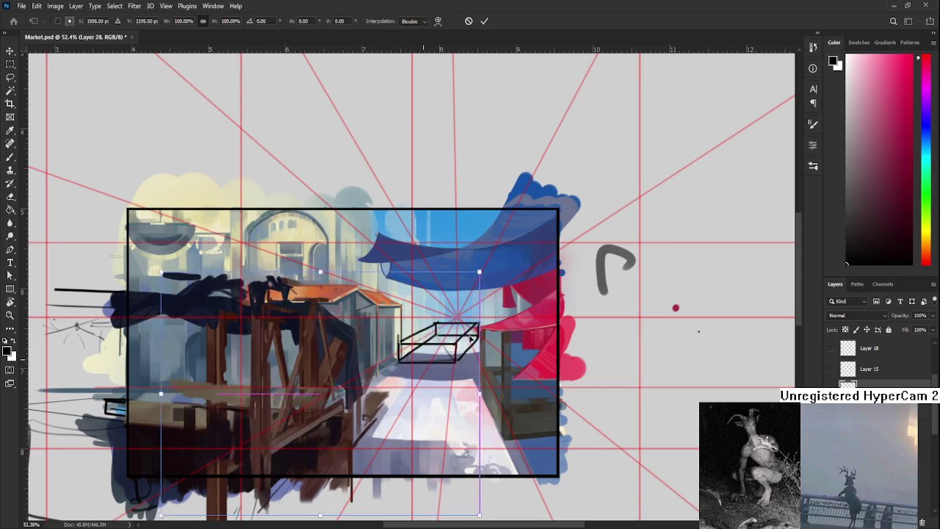
# Undo the extra box stroke, then lasso and delete the old outline box at lower left
pyautogui.scroll(1, 423, 362)
pyautogui.scroll(1, 420, 361)
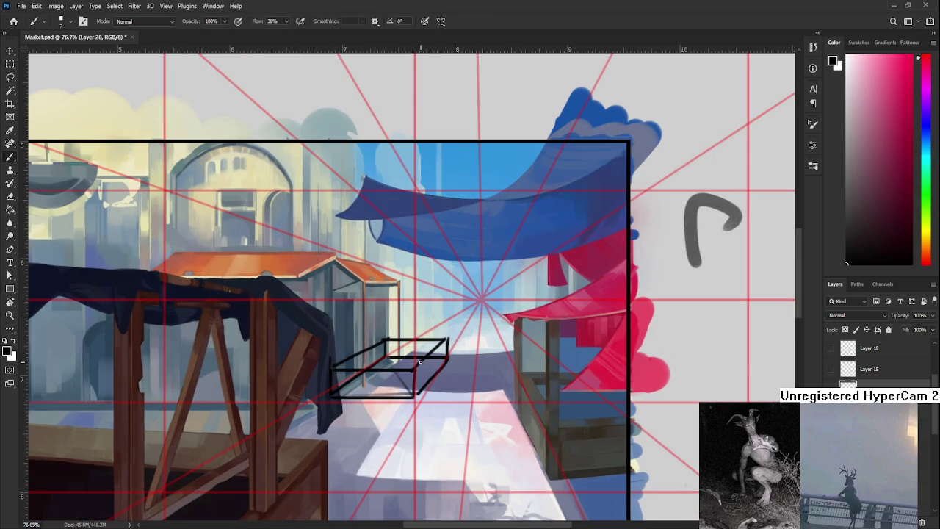
pyautogui.moveTo(364, 386); pyautogui.dragTo(401, 383)
pyautogui.hotkey('ctrl', 'z')
pyautogui.hotkey('ctrl', 'z')
pyautogui.hotkey('ctrl', 'z')
pyautogui.hotkey('ctrl', 'z')
pyautogui.hotkey('ctrl', 'z')
pyautogui.hotkey('ctrl', 'z')
pyautogui.hotkey('ctrl', 'z')
pyautogui.hotkey('ctrl', 'z')
pyautogui.hotkey('ctrl', 'z')
pyautogui.hotkey('ctrl', 'z')
pyautogui.hotkey('ctrl', 'z')
pyautogui.hotkey('ctrl', 'z')
pyautogui.hotkey('ctrl', 'z')
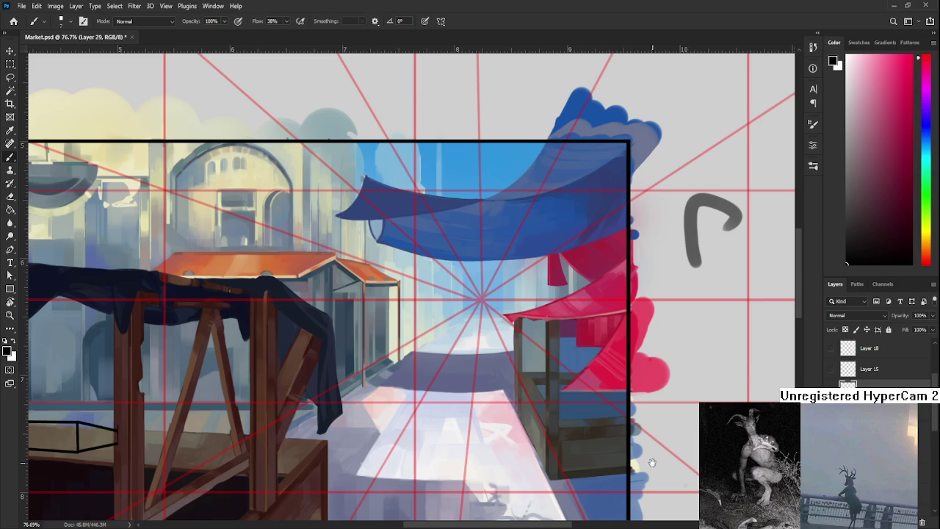
pyautogui.moveTo(651, 463); pyautogui.dragTo(807, 448)
pyautogui.press('l')
pyautogui.moveTo(260, 432); pyautogui.dragTo(228, 487)
pyautogui.press('Delete')
pyautogui.hotkey('ctrl', 'd')
# Draw a new box outline with straight front, top, back and side edges near the stall
pyautogui.moveTo(578, 393); pyautogui.dragTo(358, 415)
pyautogui.press('b')
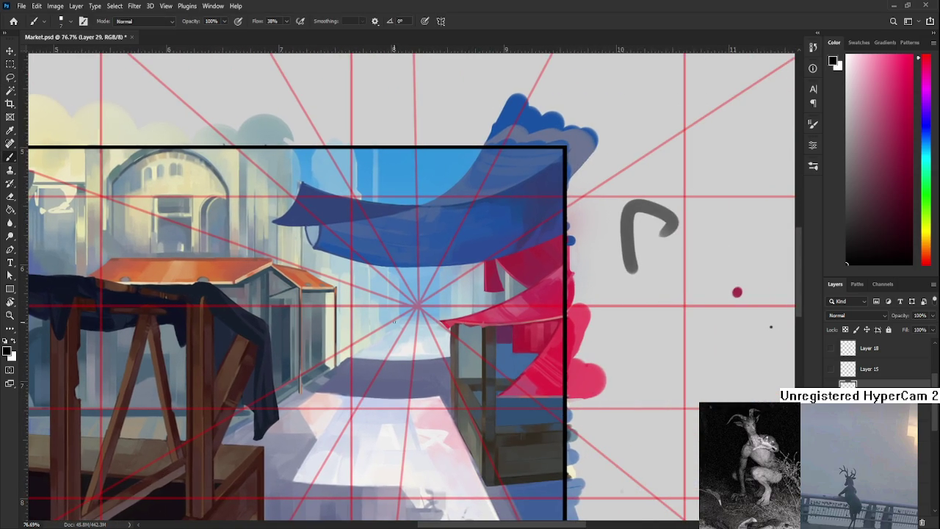
pyautogui.moveTo(271, 396); pyautogui.dragTo(338, 350)
pyautogui.hotkey('ctrl', 'z')
pyautogui.moveTo(258, 398)
pyautogui.mouseDown()
pyautogui.moveTo(347, 351)
pyautogui.moveTo(353, 411)
pyautogui.moveTo(352, 372)
pyautogui.mouseUp()
pyautogui.keyDown('shift'); pyautogui.click(389, 351); pyautogui.keyUp('shift')
pyautogui.keyDown('shift'); pyautogui.click(252, 405); pyautogui.keyUp('shift')
pyautogui.keyDown('shift'); pyautogui.click(384, 343); pyautogui.keyUp('shift')
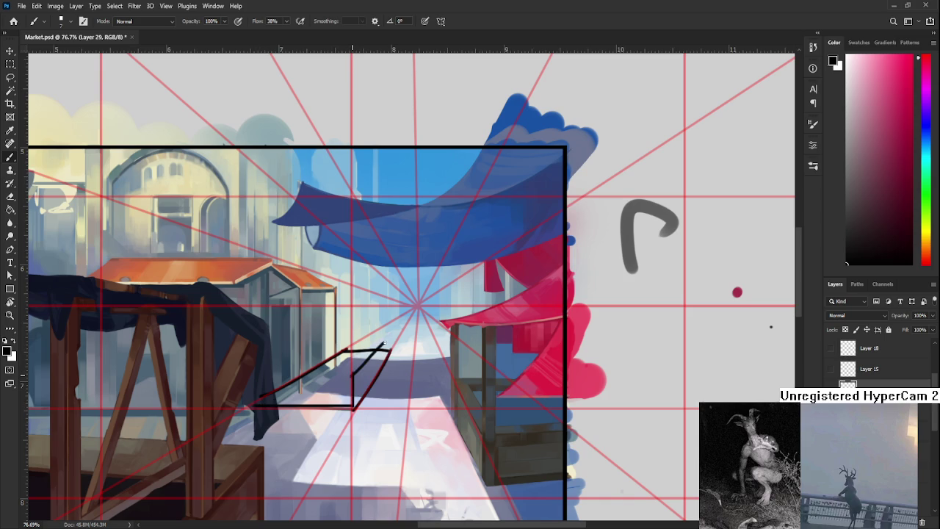
pyautogui.moveTo(390, 339); pyautogui.dragTo(343, 335)
pyautogui.keyDown('shift'); pyautogui.click(263, 376); pyautogui.keyUp('shift')
pyautogui.moveTo(259, 376); pyautogui.dragTo(345, 378)
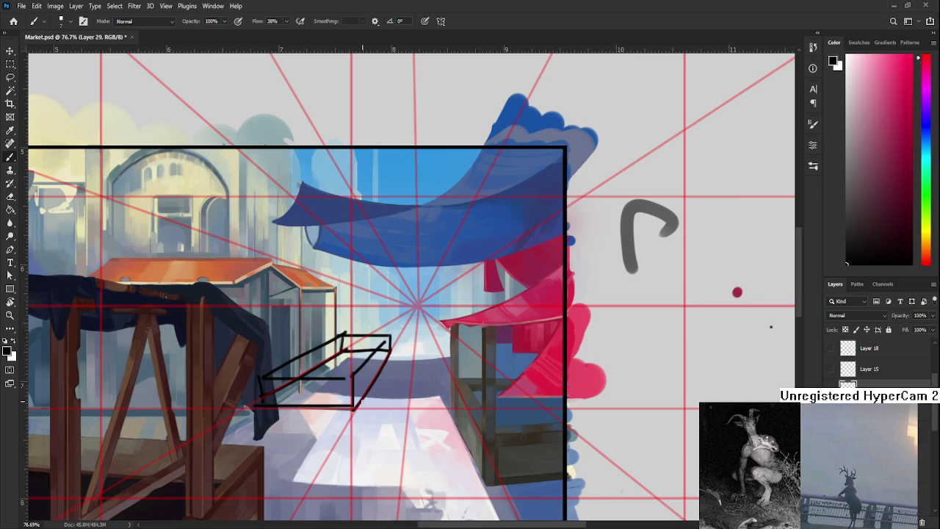
# Move the new box sketch onto the wooden stand with Free Transform
pyautogui.hotkey('ctrl', 't')
pyautogui.moveTo(340, 385)
pyautogui.mouseDown()
pyautogui.moveTo(166, 441)
pyautogui.moveTo(334, 413)
pyautogui.moveTo(300, 415)
pyautogui.mouseUp()
pyautogui.scroll(3, 300, 412)
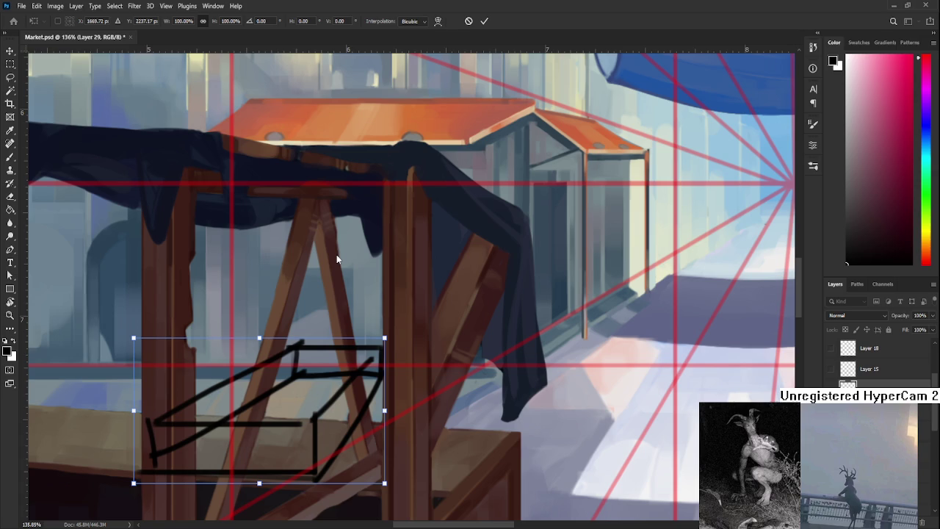
# Squash and skew the box outline flatter and raise it onto the tabletop
pyautogui.moveTo(263, 343); pyautogui.dragTo(272, 382)
pyautogui.moveTo(296, 451); pyautogui.dragTo(296, 428)
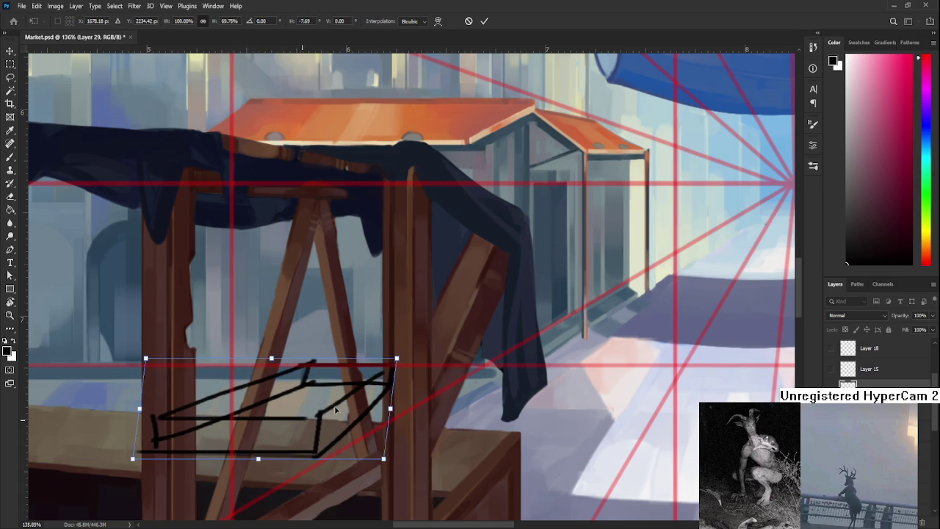
pyautogui.moveTo(353, 367); pyautogui.dragTo(358, 380)
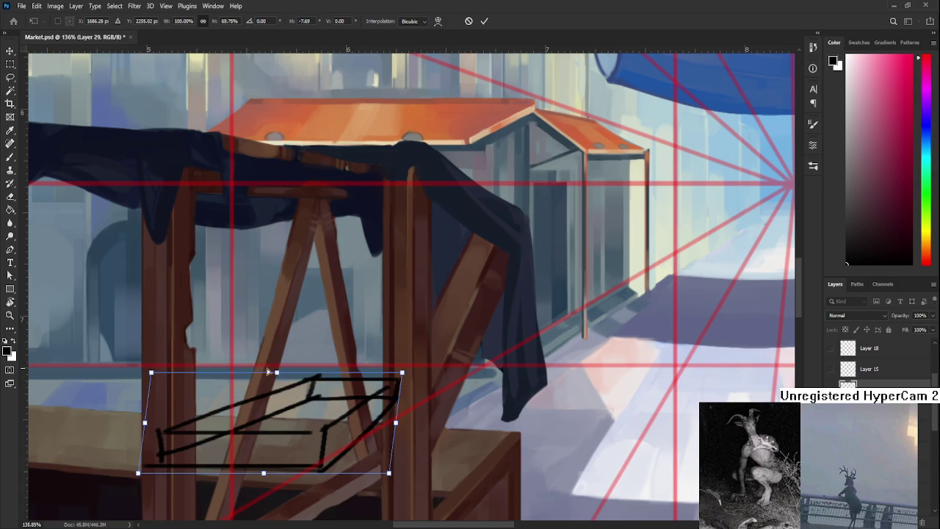
pyautogui.moveTo(269, 371); pyautogui.dragTo(252, 367)
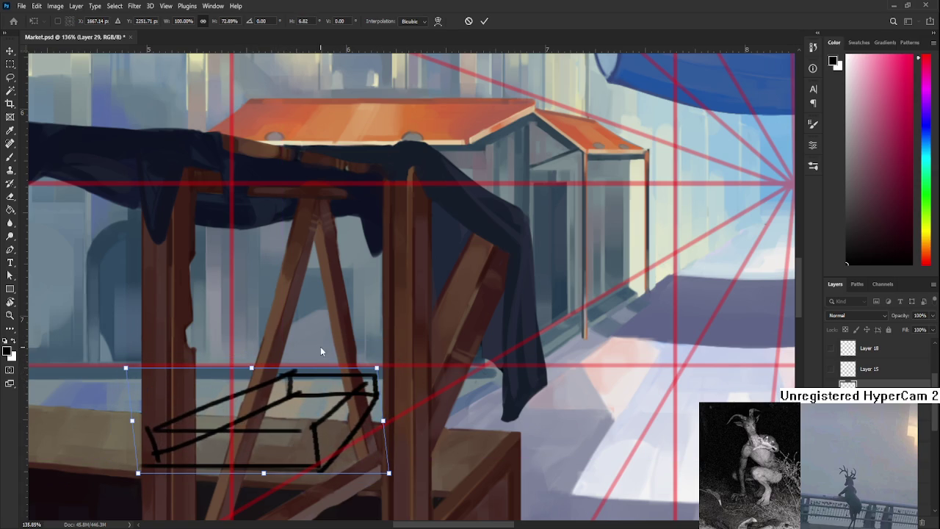
pyautogui.moveTo(382, 371); pyautogui.dragTo(404, 393)
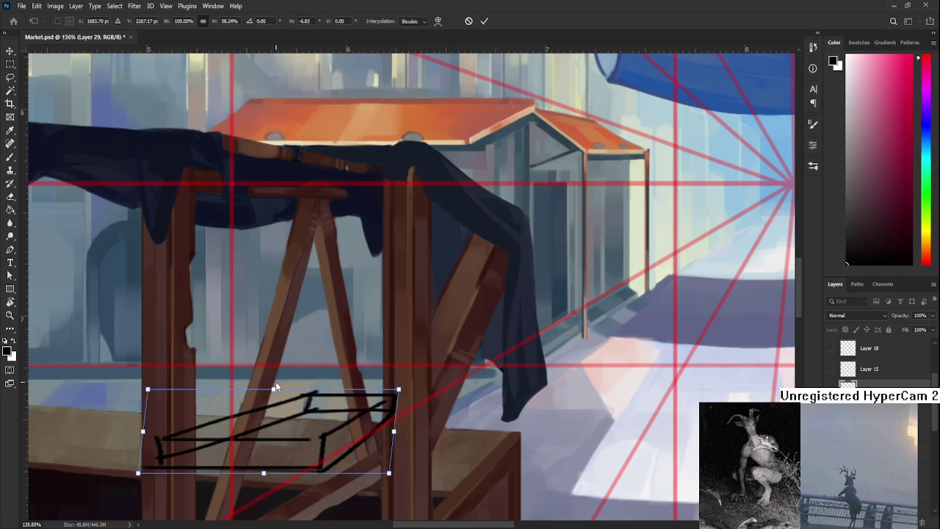
pyautogui.moveTo(275, 385); pyautogui.dragTo(286, 388)
pyautogui.moveTo(323, 434); pyautogui.dragTo(334, 397)
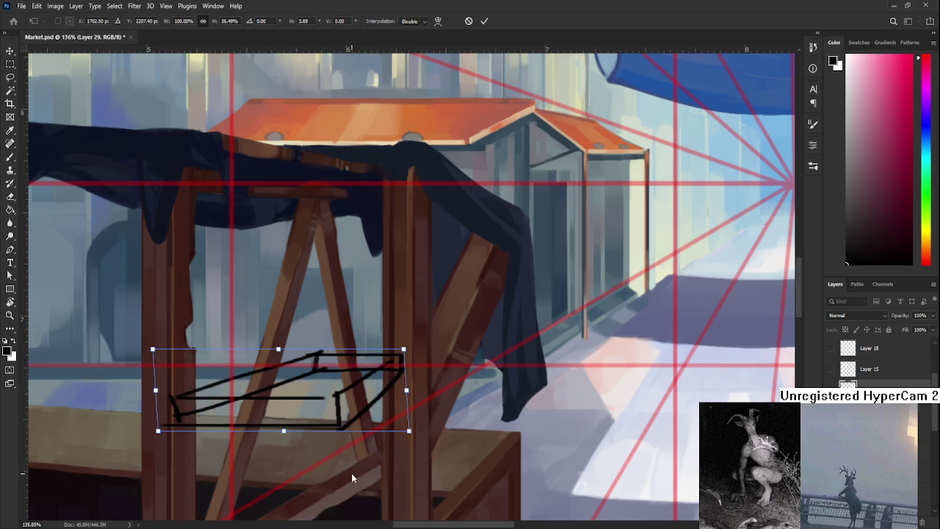
# Adjust the box's slant and position on the tabletop, then apply the transform
pyautogui.moveTo(284, 431); pyautogui.dragTo(271, 431)
pyautogui.moveTo(301, 401); pyautogui.dragTo(328, 421)
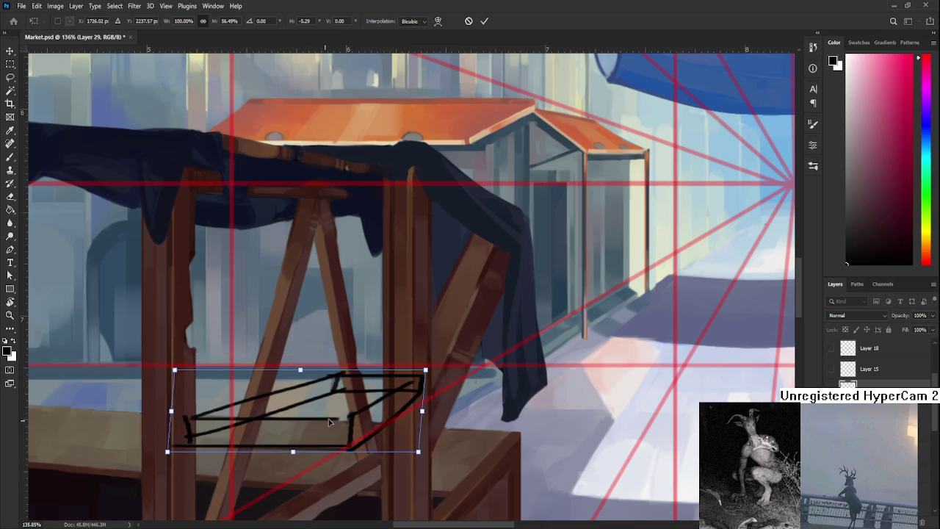
pyautogui.moveTo(304, 370); pyautogui.dragTo(294, 372)
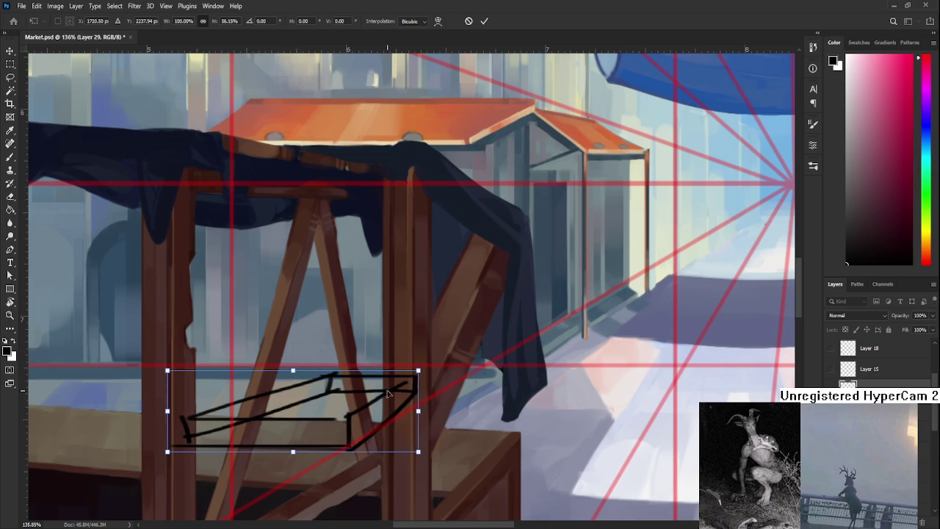
pyautogui.moveTo(419, 414); pyautogui.dragTo(423, 418)
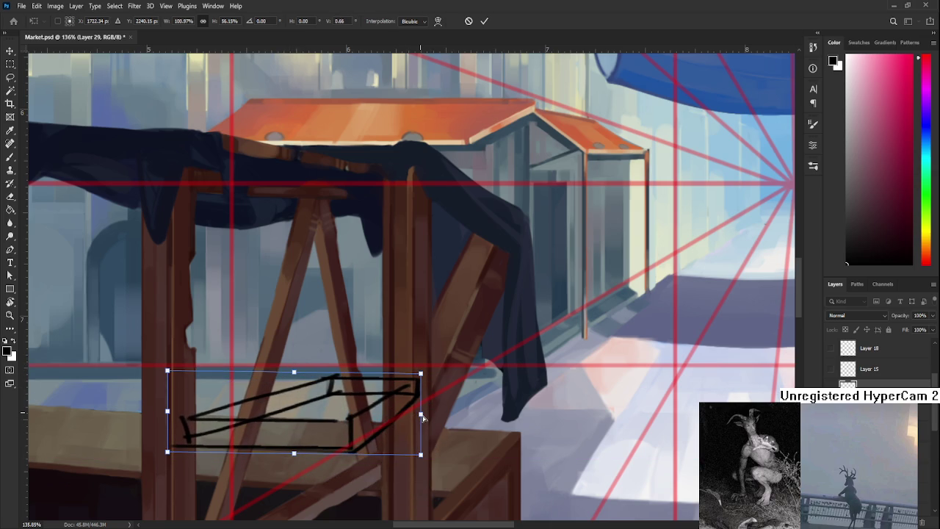
pyautogui.moveTo(357, 418); pyautogui.dragTo(357, 430)
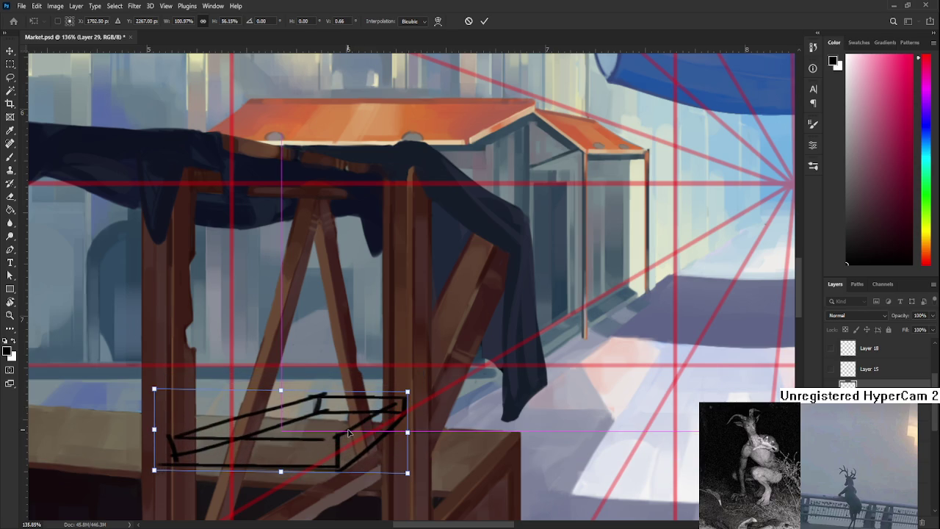
pyautogui.scroll(-3, 357, 430)
pyautogui.press('Return')
# Transform the box outline again, shifting it slightly right along the tabletop, and commit it
pyautogui.scroll(2, 384, 445)
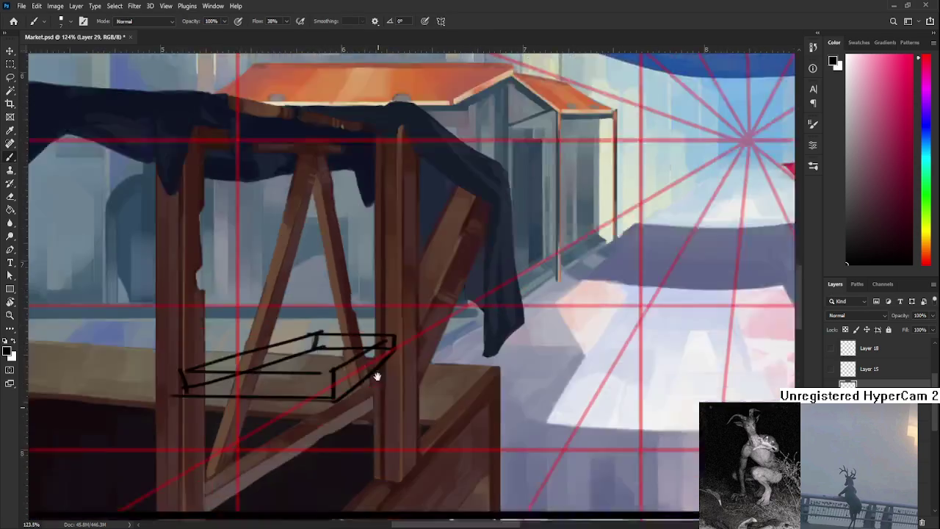
pyautogui.press('b')
pyautogui.scroll(-5, 379, 346)
pyautogui.scroll(1, 379, 345)
pyautogui.scroll(2, 379, 346)
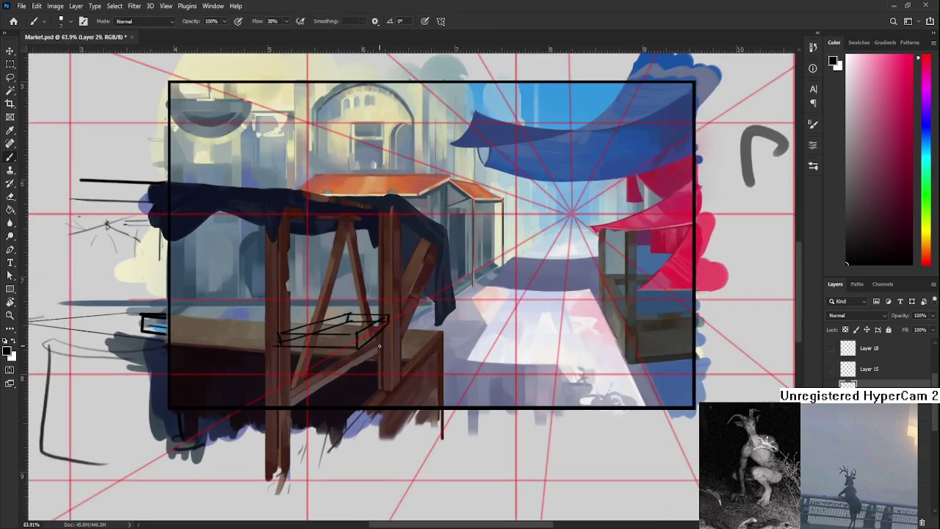
pyautogui.scroll(3, 379, 345)
pyautogui.moveTo(431, 306); pyautogui.dragTo(401, 377)
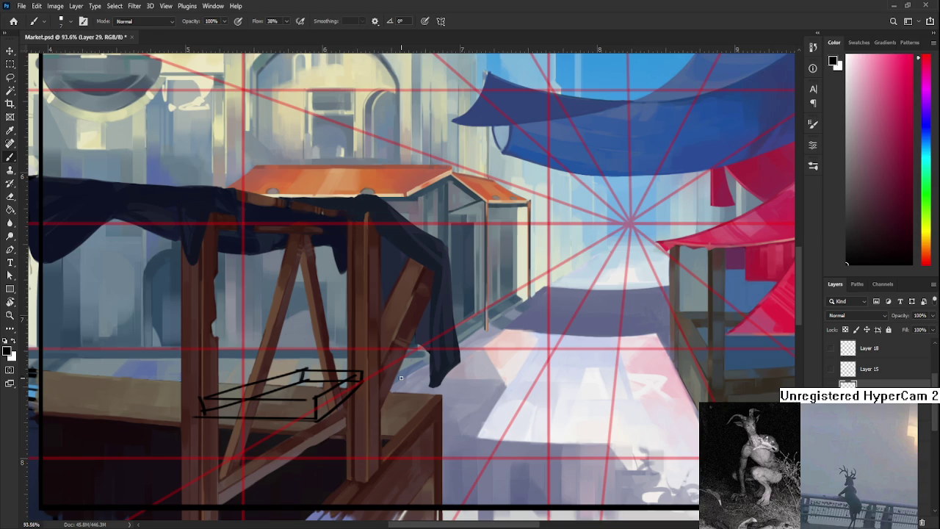
pyautogui.scroll(2, 401, 378)
pyautogui.scroll(2, 345, 386)
pyautogui.hotkey('ctrl', 't')
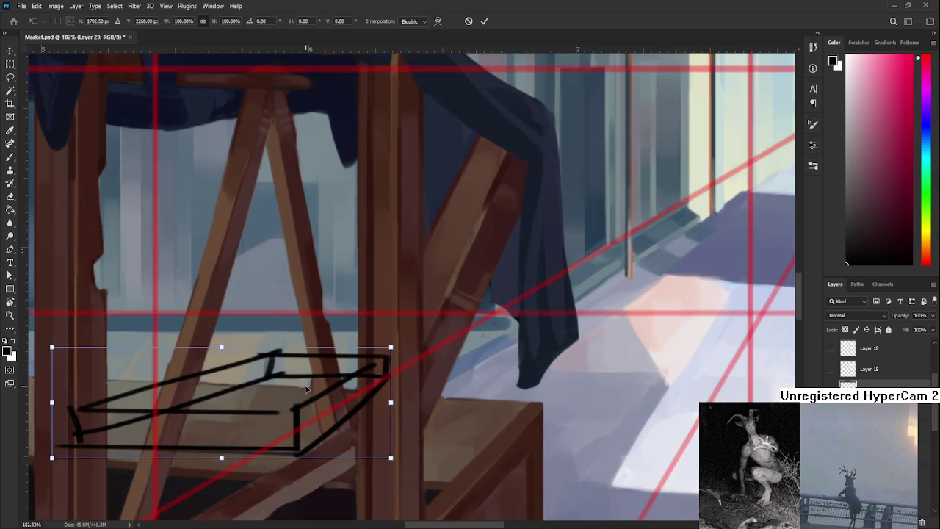
pyautogui.moveTo(364, 407)
pyautogui.mouseDown()
pyautogui.moveTo(491, 365)
pyautogui.moveTo(520, 379)
pyautogui.mouseUp()
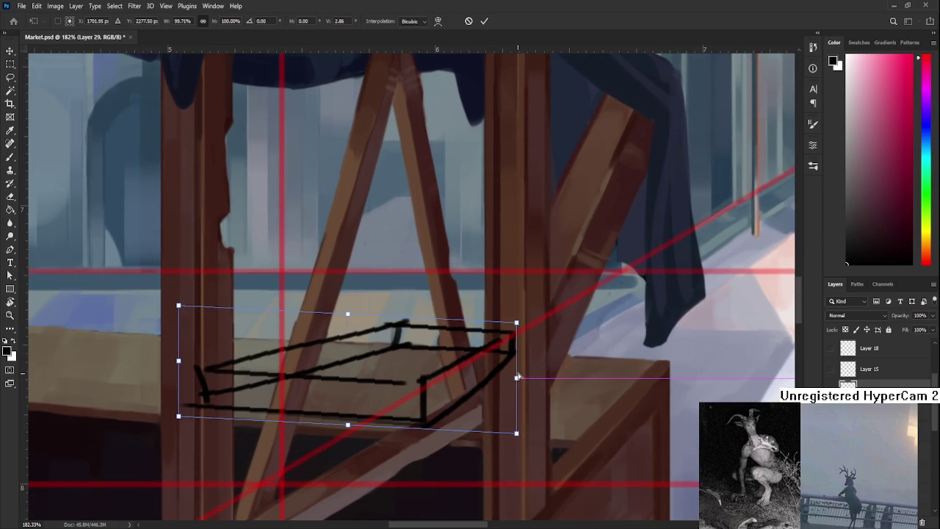
pyautogui.moveTo(432, 373)
pyautogui.mouseDown()
pyautogui.moveTo(455, 367)
pyautogui.moveTo(458, 378)
pyautogui.mouseUp()
pyautogui.press('Return')
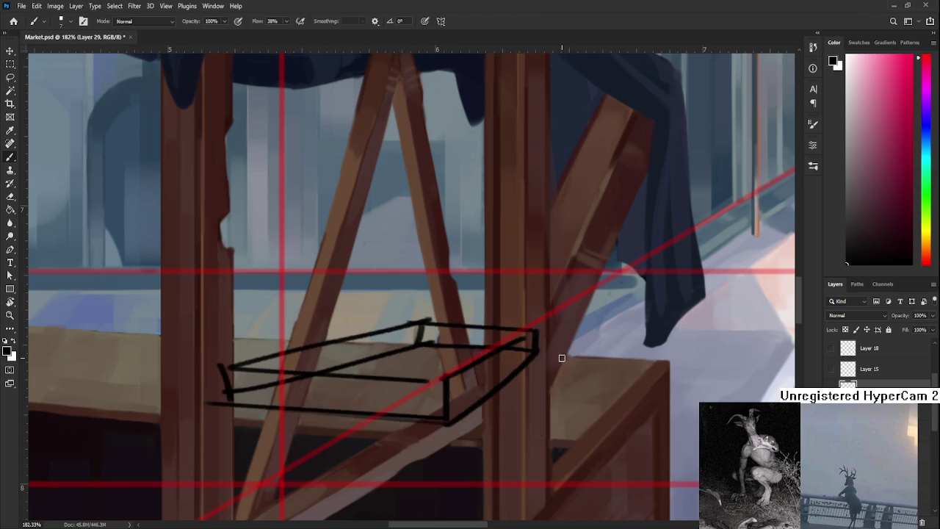
pyautogui.scroll(-3, 573, 355)
pyautogui.scroll(-2, 566, 357)
pyautogui.scroll(-1, 560, 357)
pyautogui.scroll(2, 558, 356)
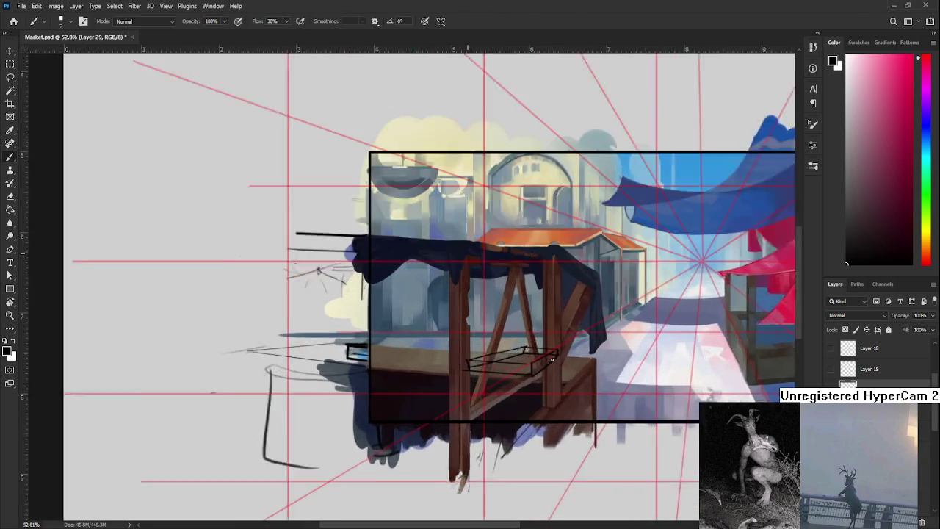
pyautogui.scroll(2, 558, 356)
pyautogui.scroll(1, 456, 345)
# Lasso the box's back top edge, nudge it left and down with arrow keys, and deselect
pyautogui.press('l')
pyautogui.moveTo(452, 364); pyautogui.dragTo(463, 359)
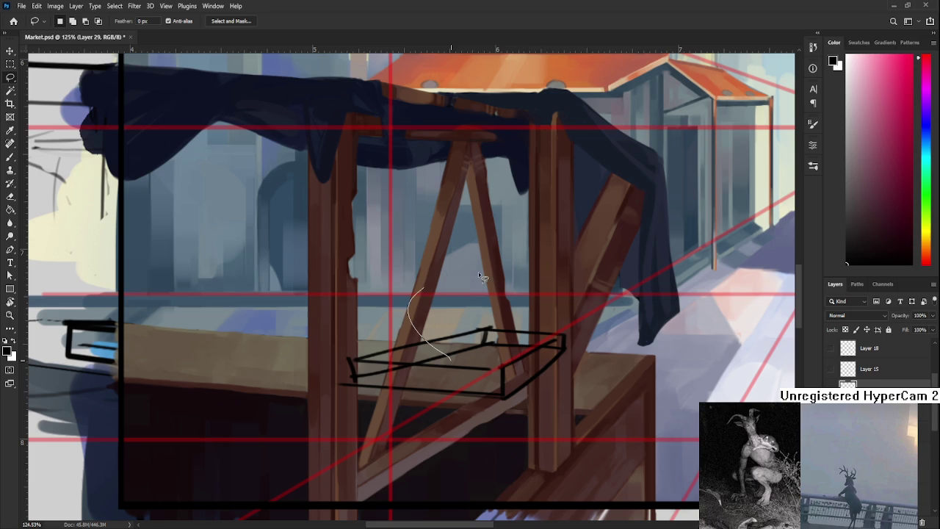
pyautogui.hotkey('ctrl', 't')
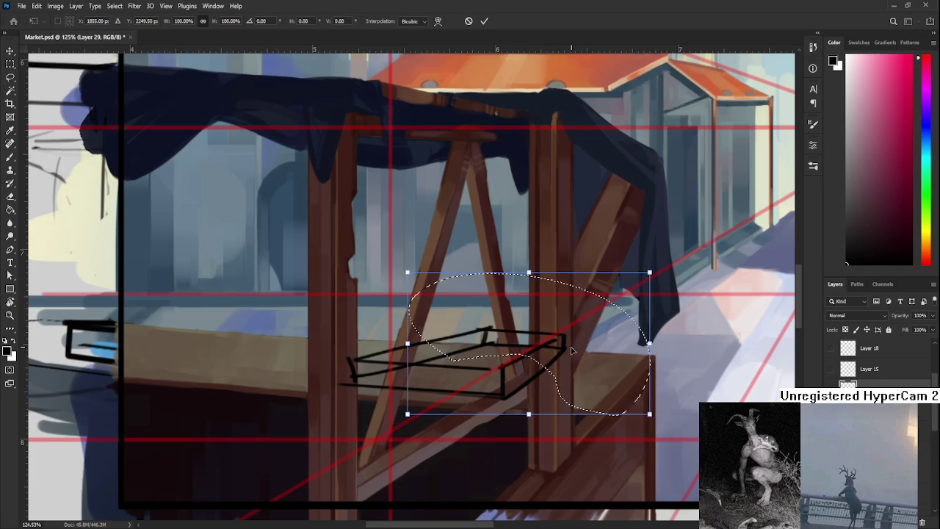
pyautogui.moveTo(566, 360); pyautogui.dragTo(562, 364)
pyautogui.press('Left')
pyautogui.press('Left')
pyautogui.press('Left')
pyautogui.press('Down')
pyautogui.press('Down')
pyautogui.press('Left')
pyautogui.press('Left')
pyautogui.press('Left')
pyautogui.press('Down')
pyautogui.press('Down')
pyautogui.press('Down')
pyautogui.press('Left')
pyautogui.press('Down')
pyautogui.press('Left')
pyautogui.press('Left')
pyautogui.press('Left')
pyautogui.press('Up')
pyautogui.press('Left')
pyautogui.press('Left')
pyautogui.press('Left')
pyautogui.press('Up')
pyautogui.press('Up')
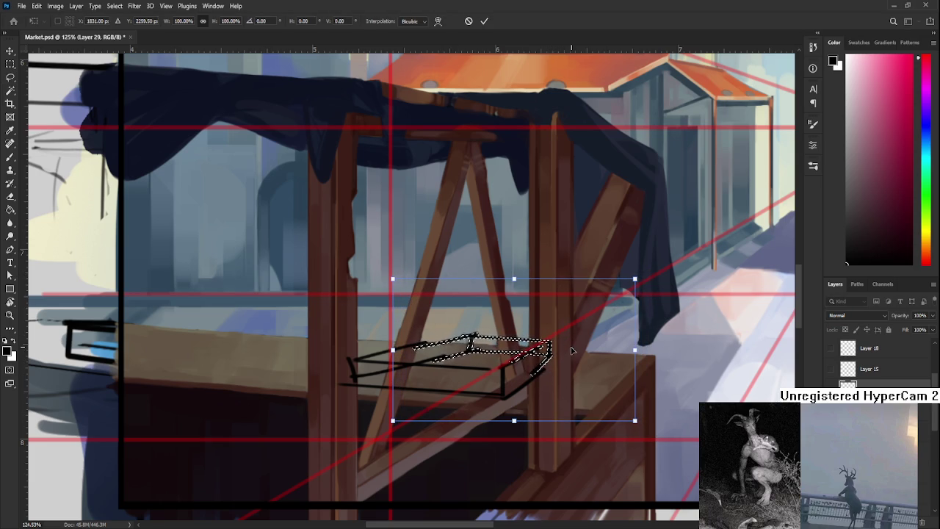
pyautogui.press('Return')
pyautogui.hotkey('ctrl', 'd')
# Restroke the box's right side, erase its overhanging left end, and redraw the top-left edge
pyautogui.press('b')
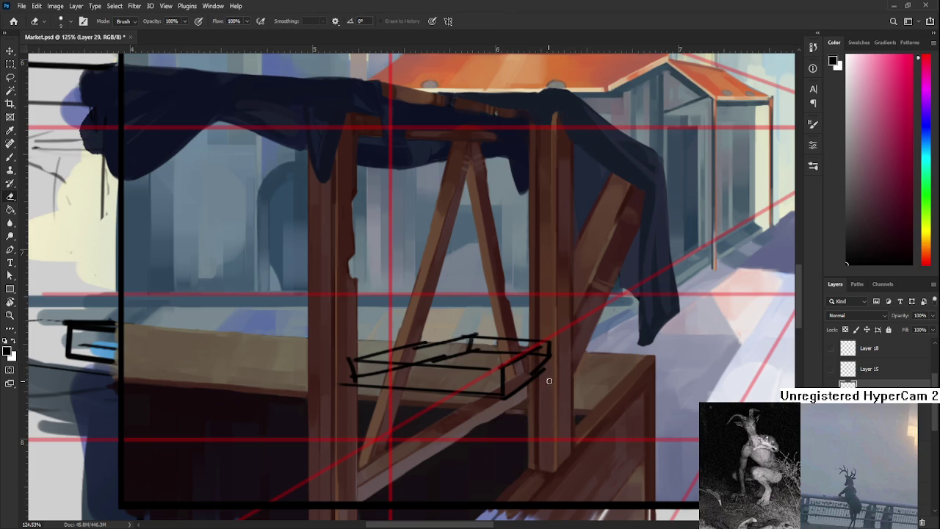
pyautogui.moveTo(551, 359); pyautogui.dragTo(503, 396)
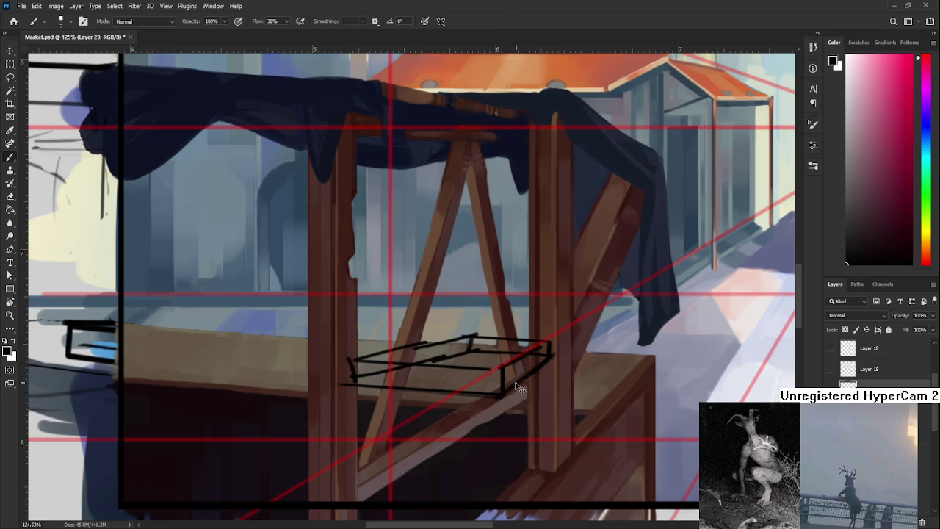
pyautogui.press('e')
pyautogui.moveTo(567, 357)
pyautogui.mouseDown()
pyautogui.moveTo(488, 406)
pyautogui.moveTo(465, 444)
pyautogui.mouseUp()
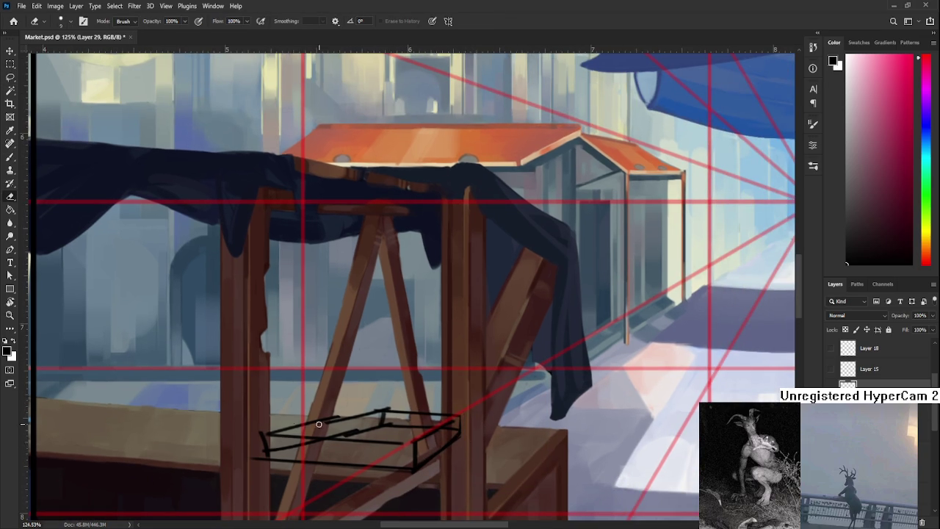
pyautogui.moveTo(259, 426)
pyautogui.mouseDown()
pyautogui.moveTo(266, 462)
pyautogui.moveTo(260, 445)
pyautogui.moveTo(349, 338)
pyautogui.moveTo(459, 307)
pyautogui.mouseUp()
pyautogui.press('b')
pyautogui.moveTo(351, 343)
pyautogui.mouseDown()
pyautogui.moveTo(439, 310)
pyautogui.moveTo(418, 317)
pyautogui.moveTo(489, 318)
pyautogui.mouseUp()
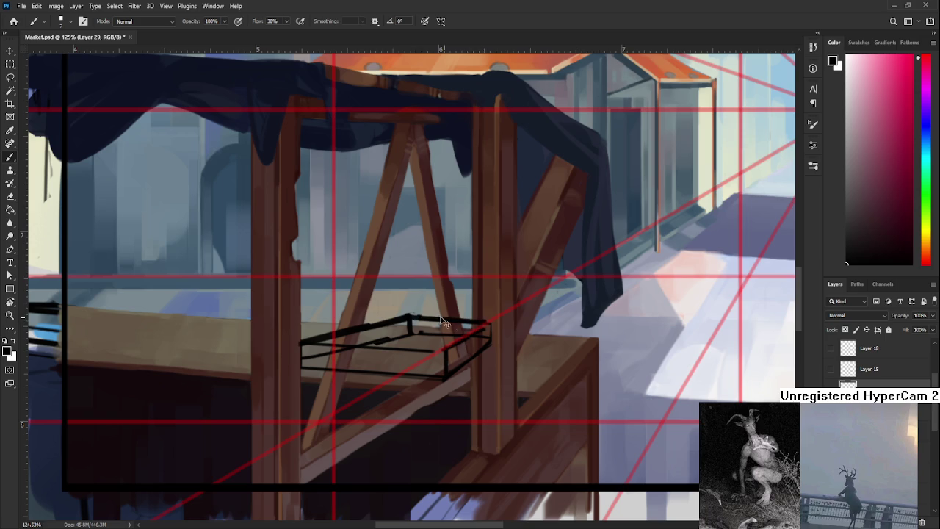